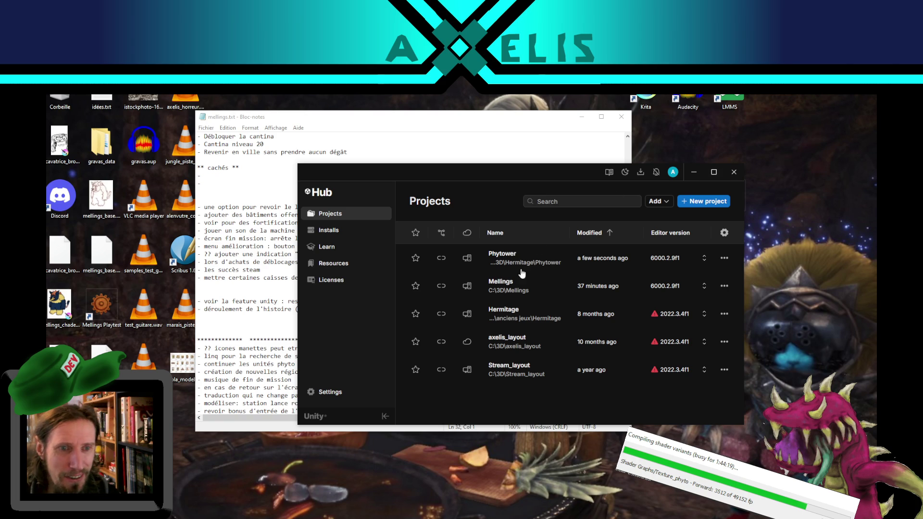
Launch the Mellings project from the Unity Hub Projects list.
click(515, 288)
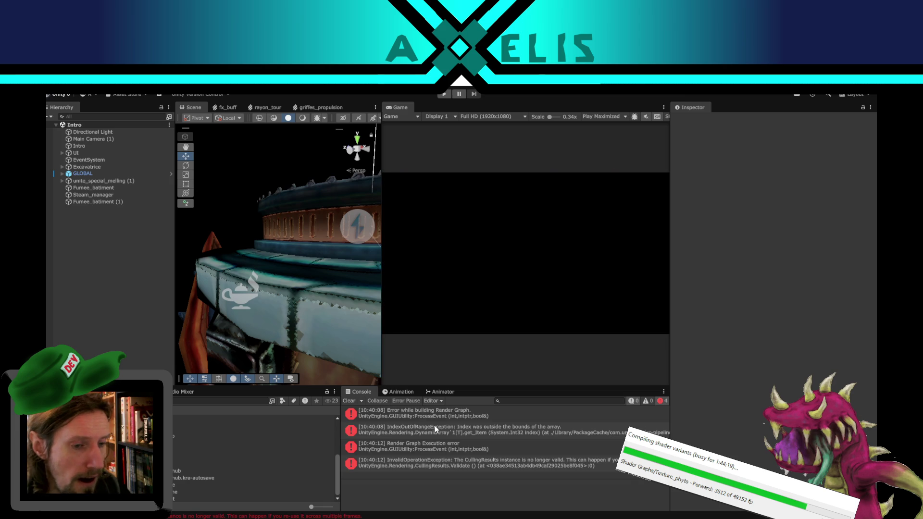
Read the Render Graph and InvalidOperationException error details, then select barre_chargement.shadergraph.
click(458, 417)
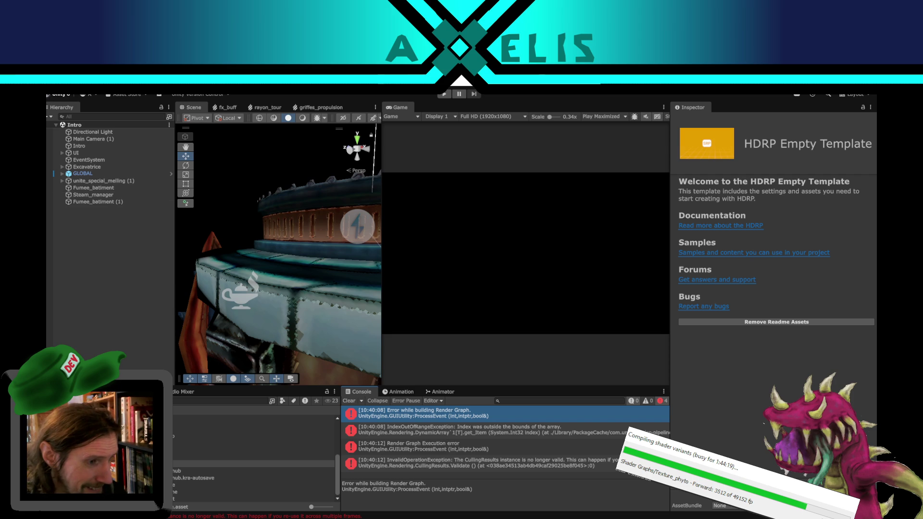
click(413, 449)
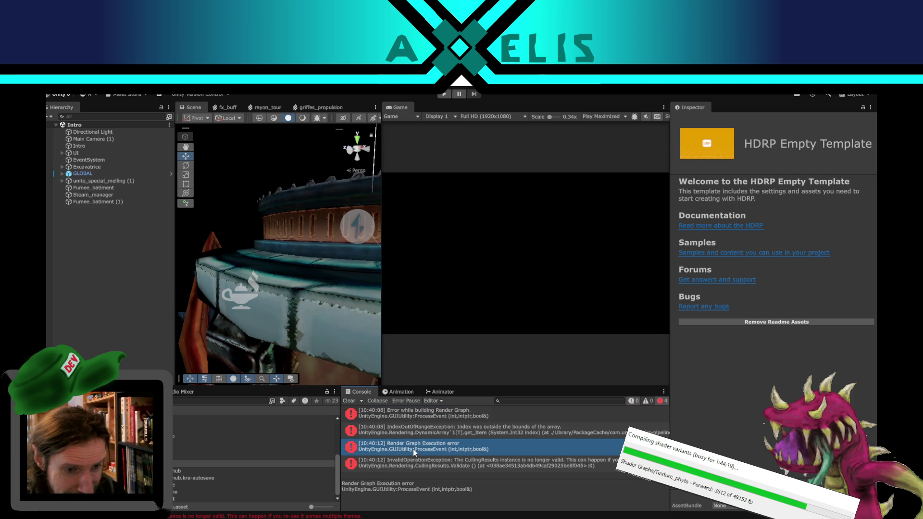
click(414, 416)
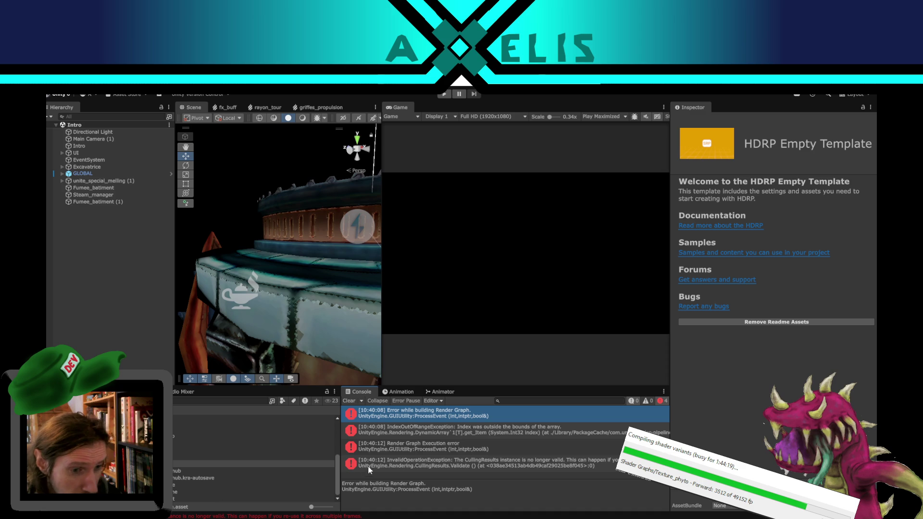
click(428, 425)
click(426, 443)
click(428, 460)
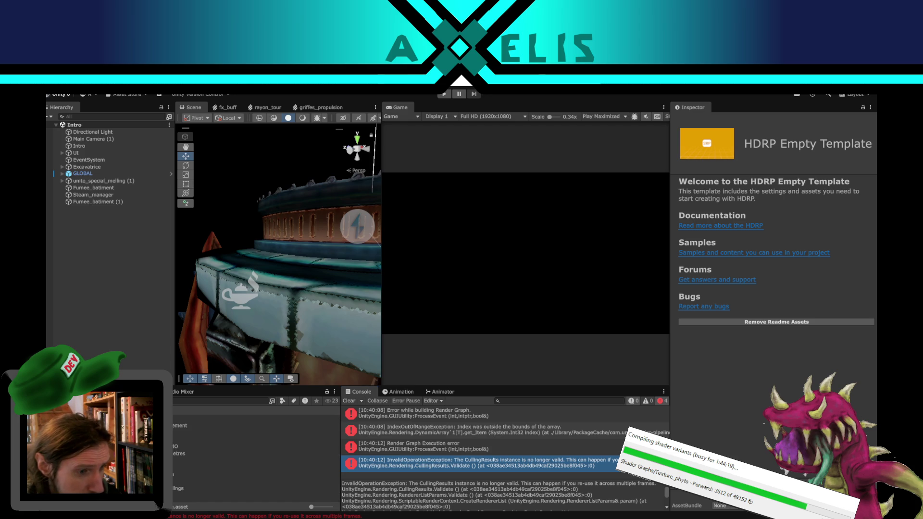
click(182, 426)
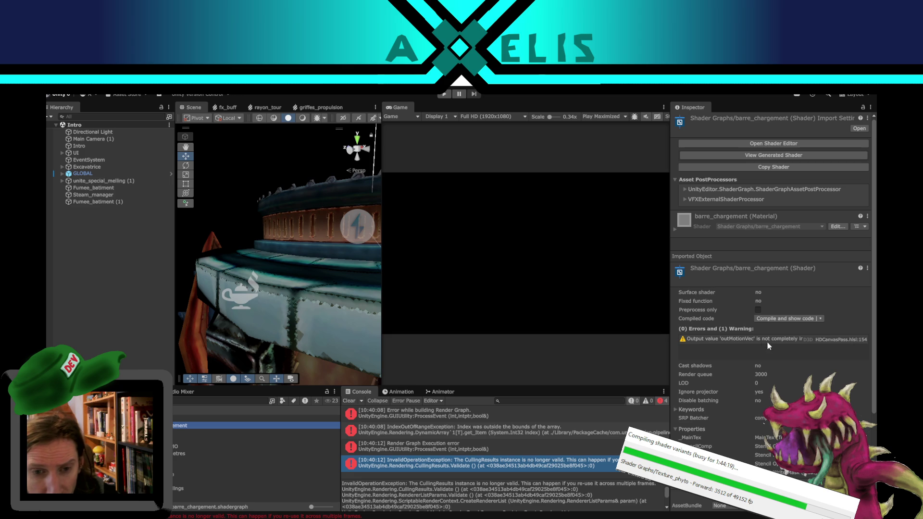
click(727, 340)
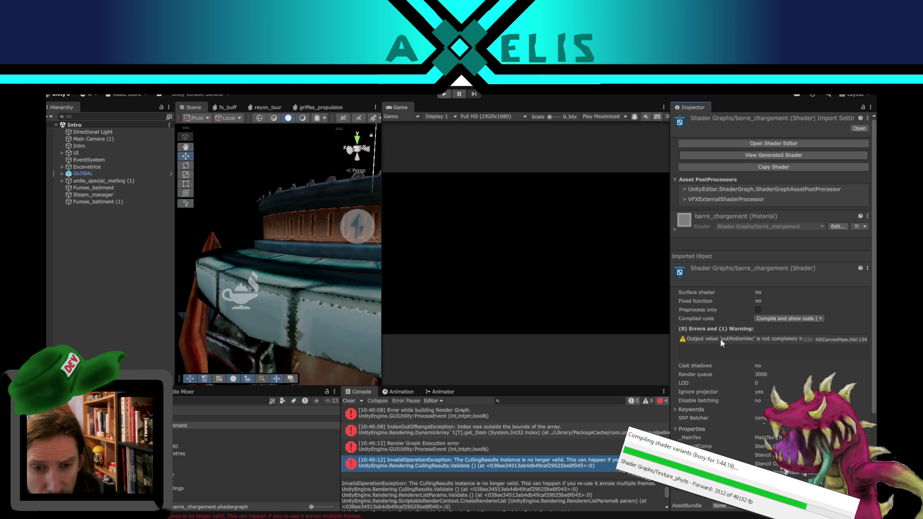
click(134, 432)
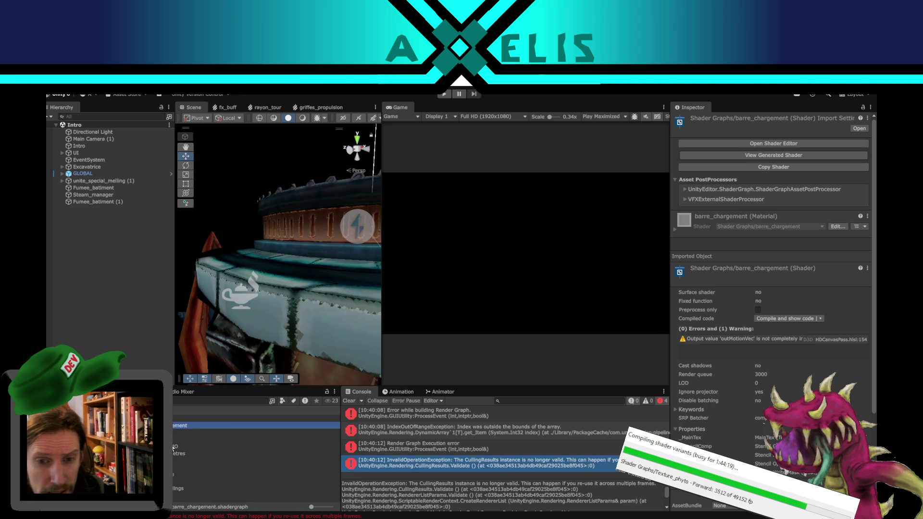
key(Down)
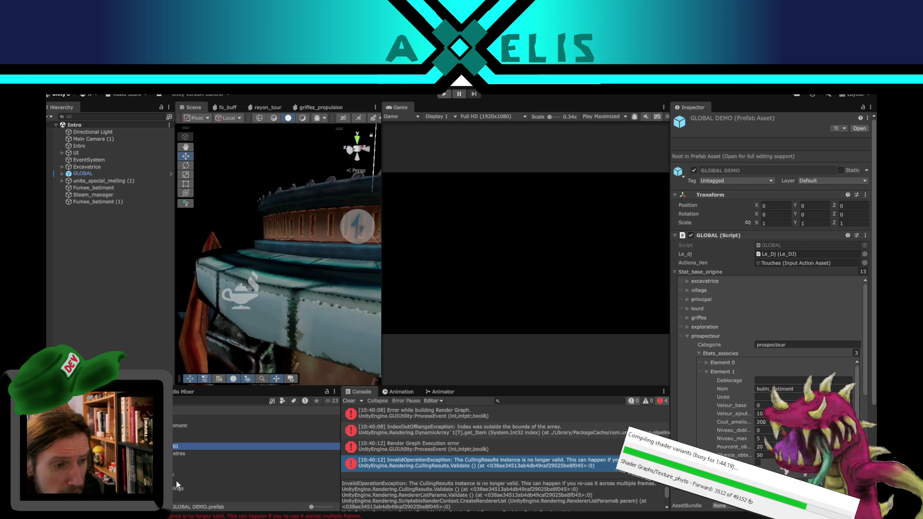
click(176, 486)
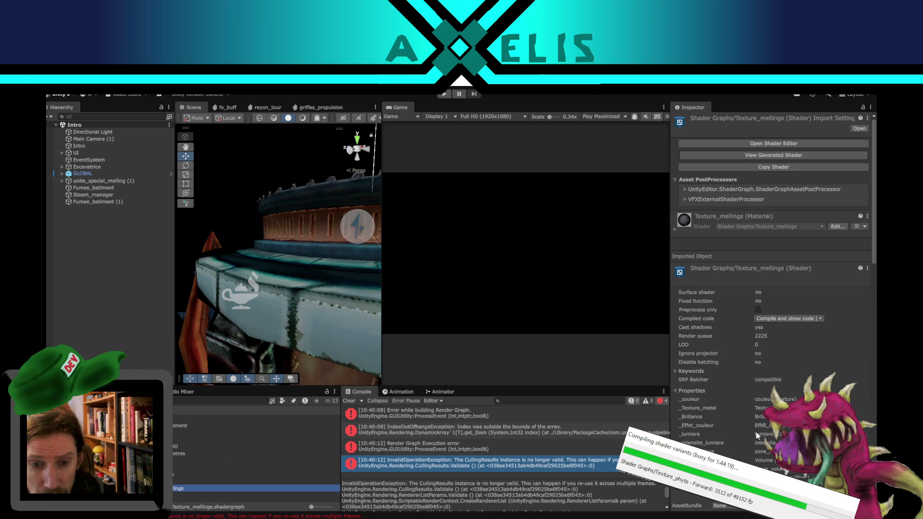
scroll(772, 446, down, 5)
scroll(772, 445, up, 5)
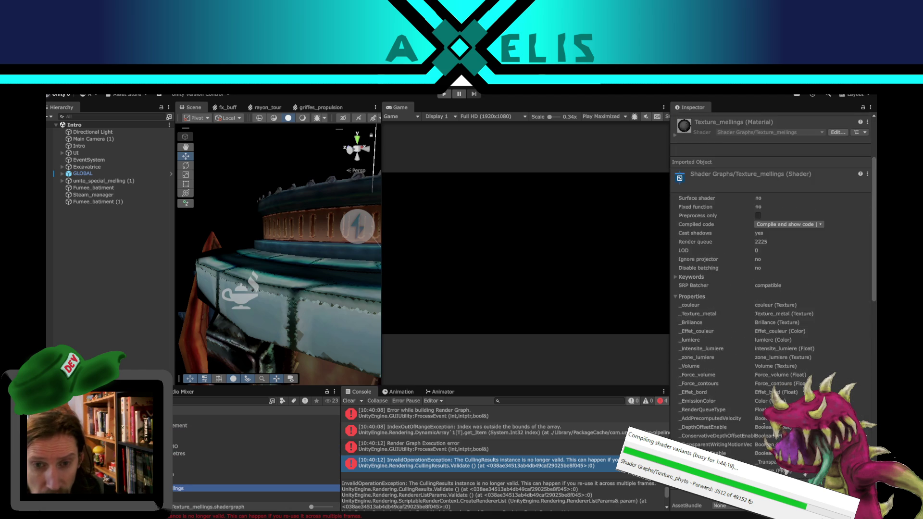
click(255, 426)
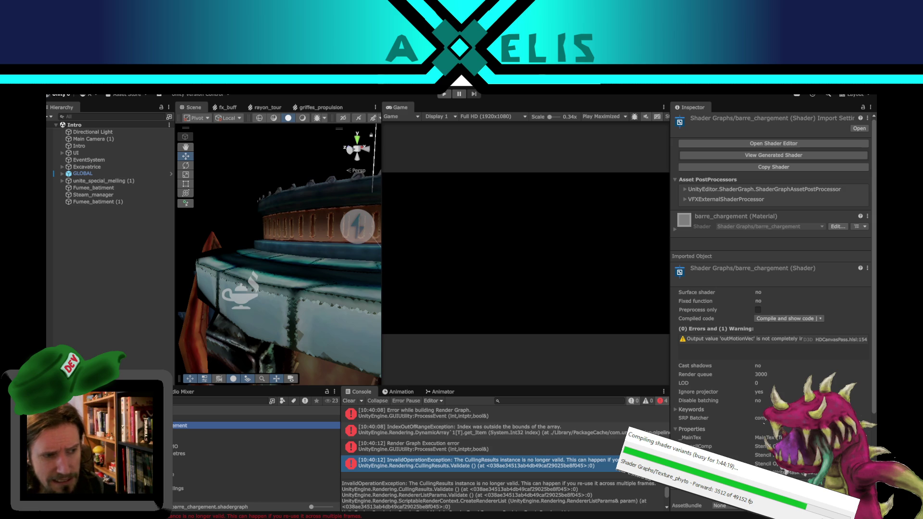
click(221, 401)
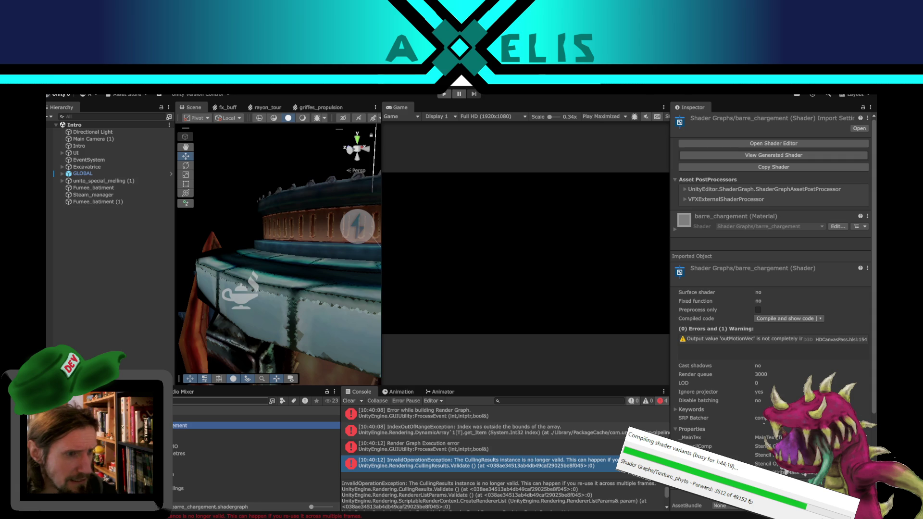
Search the project assets for barre_chargement and select its material.
text(barre)
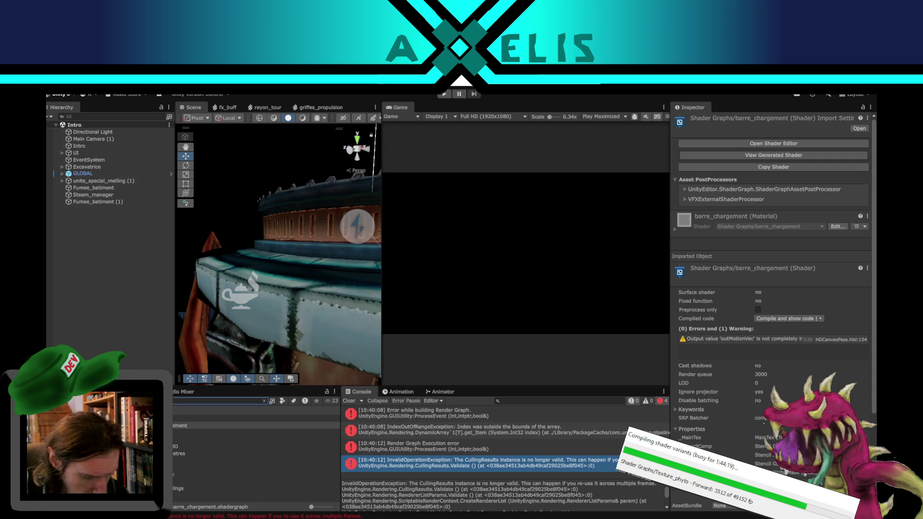
text(_chargement)
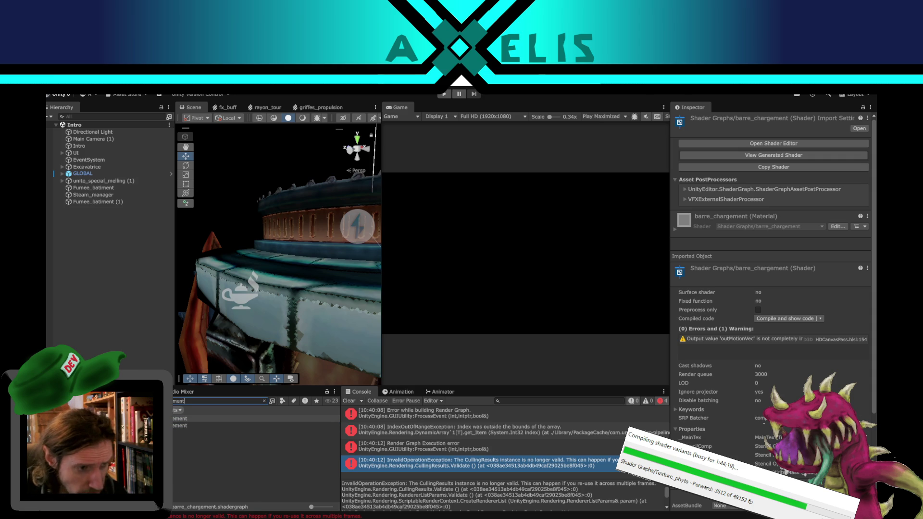
click(192, 425)
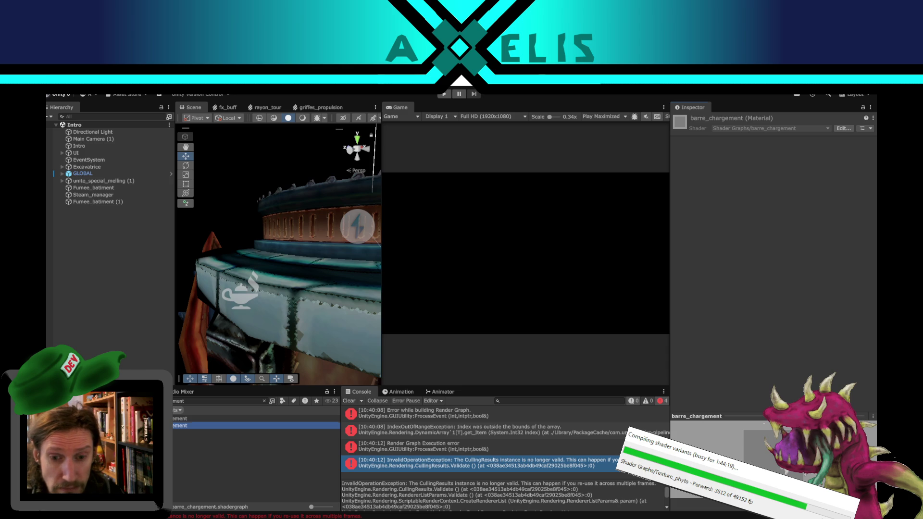
click(750, 463)
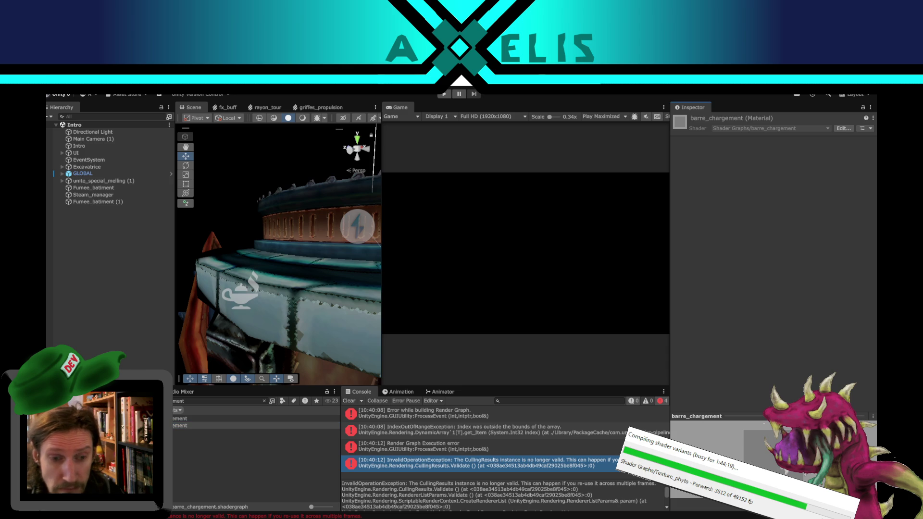
click(173, 426)
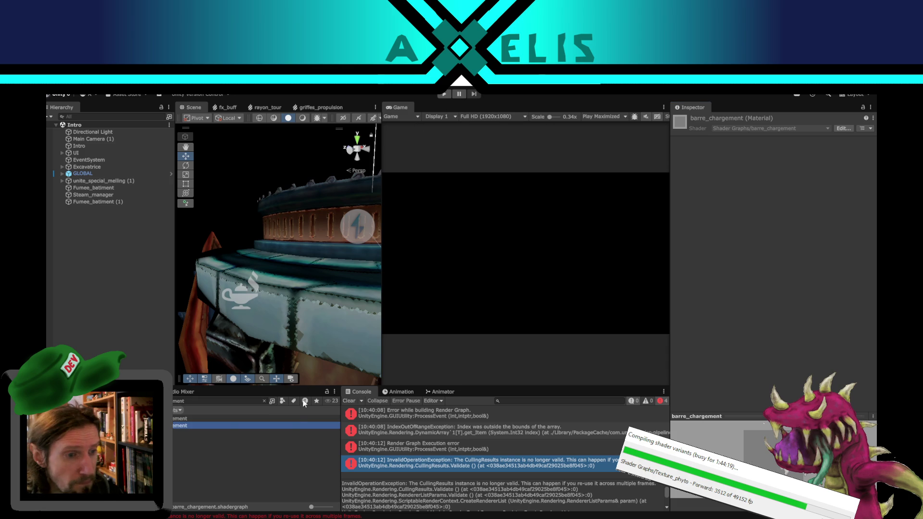
right_click(174, 426)
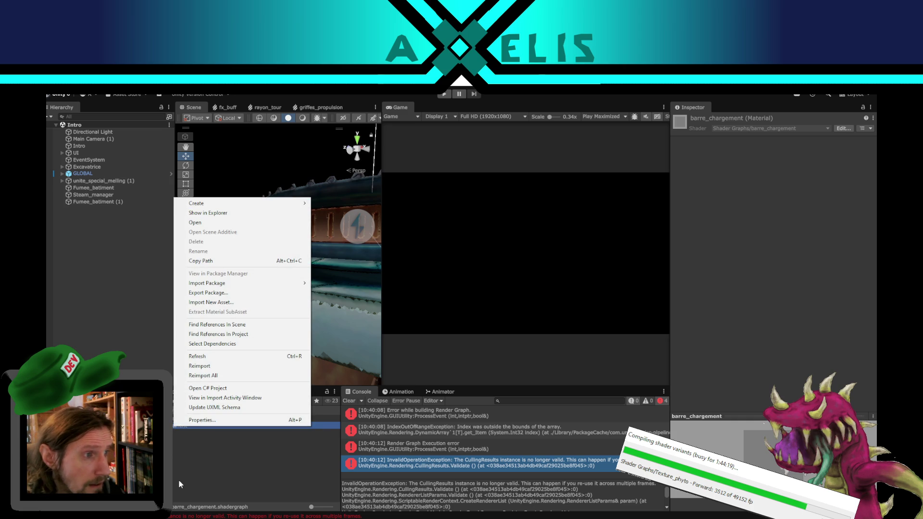
click(235, 451)
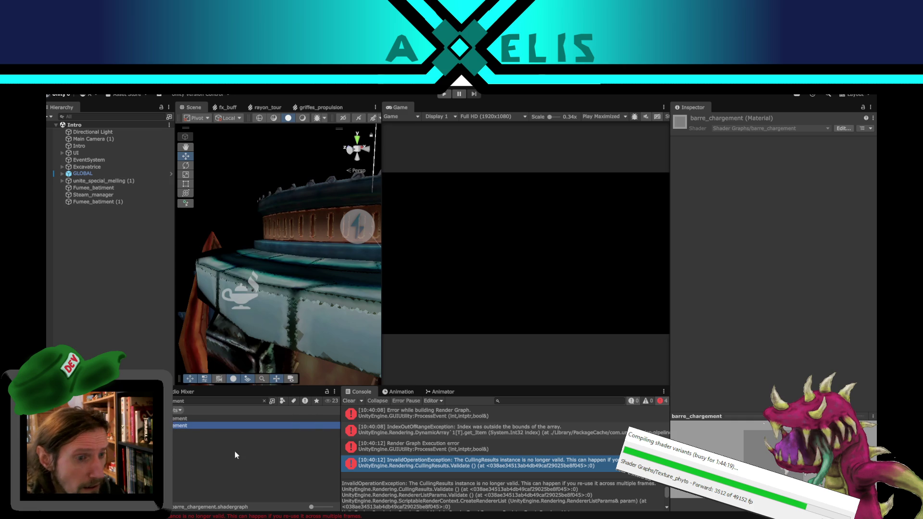
Filter the project assets to Materials and select the barre_chargement material.
click(264, 401)
click(183, 425)
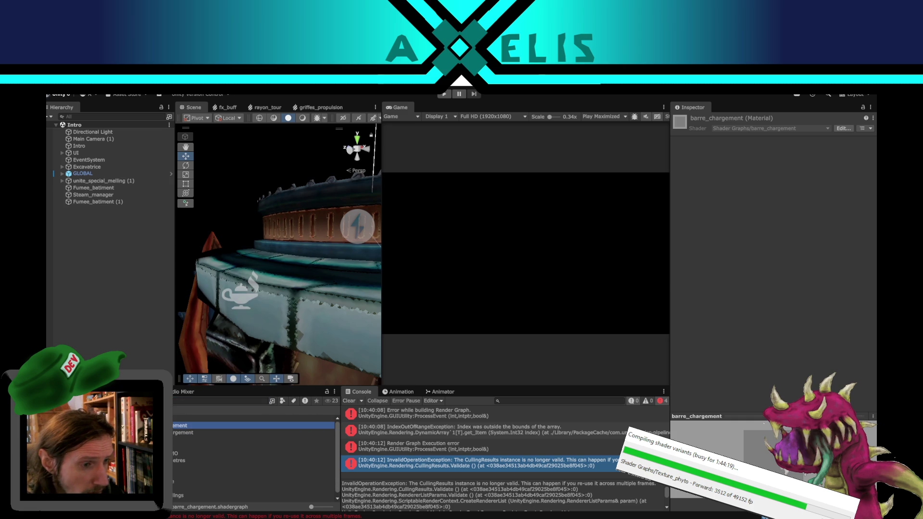
click(183, 432)
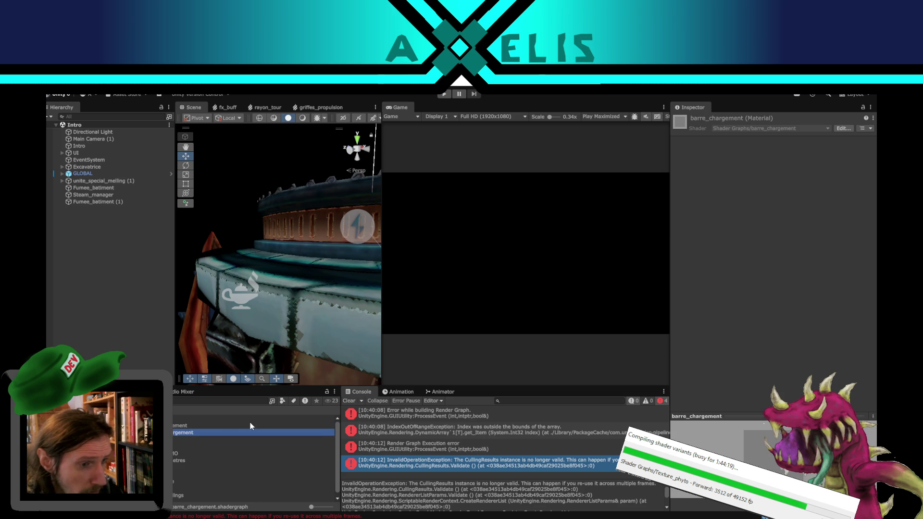
click(282, 401)
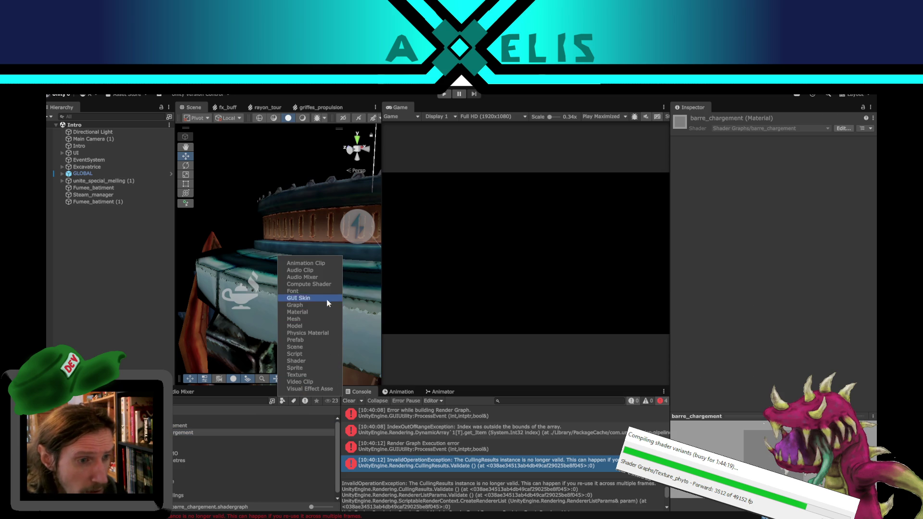
click(318, 312)
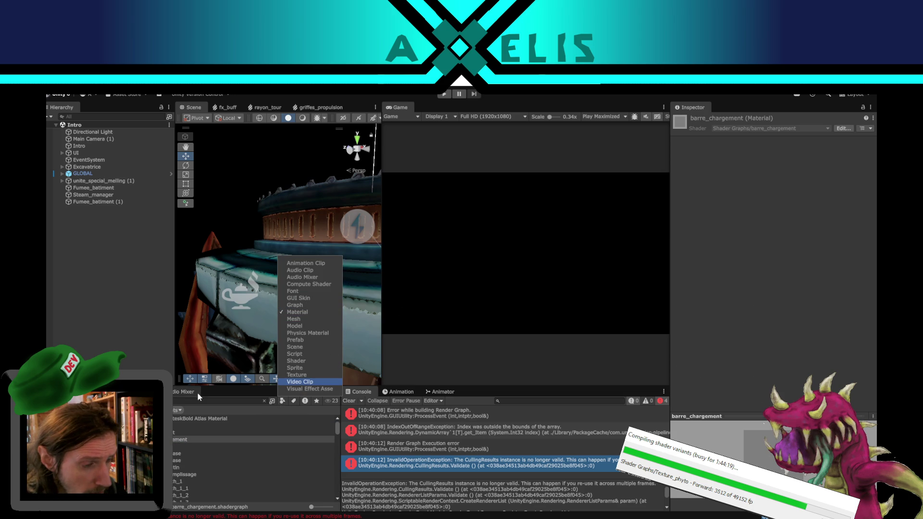
click(177, 433)
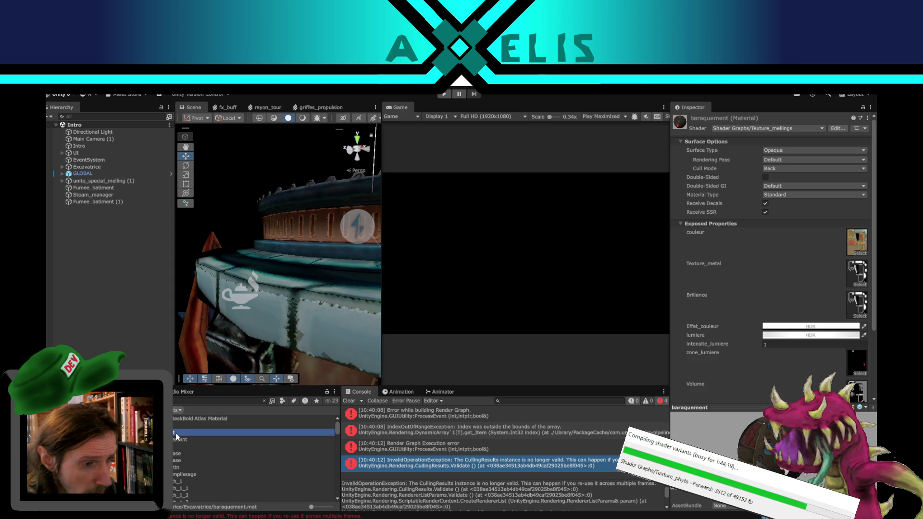
click(177, 439)
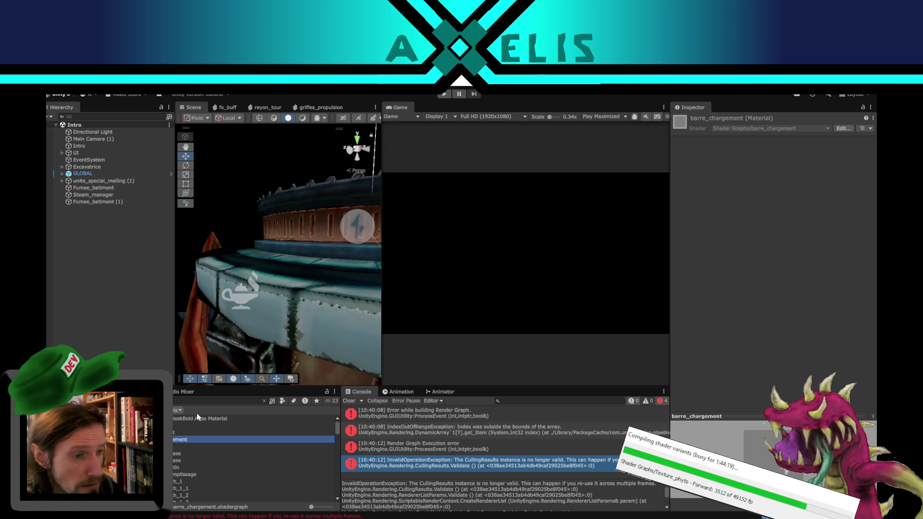
click(264, 401)
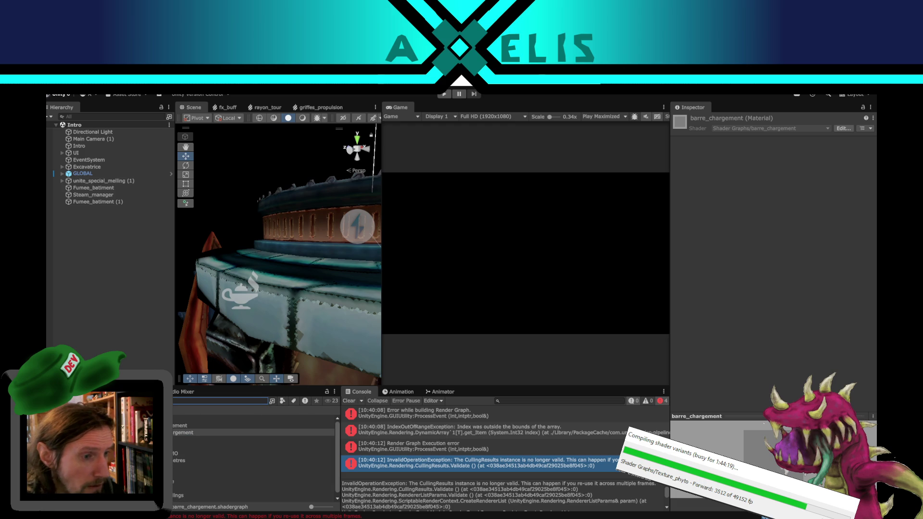
Delete the barre_chargement shader asset.
click(217, 425)
key(Delete)
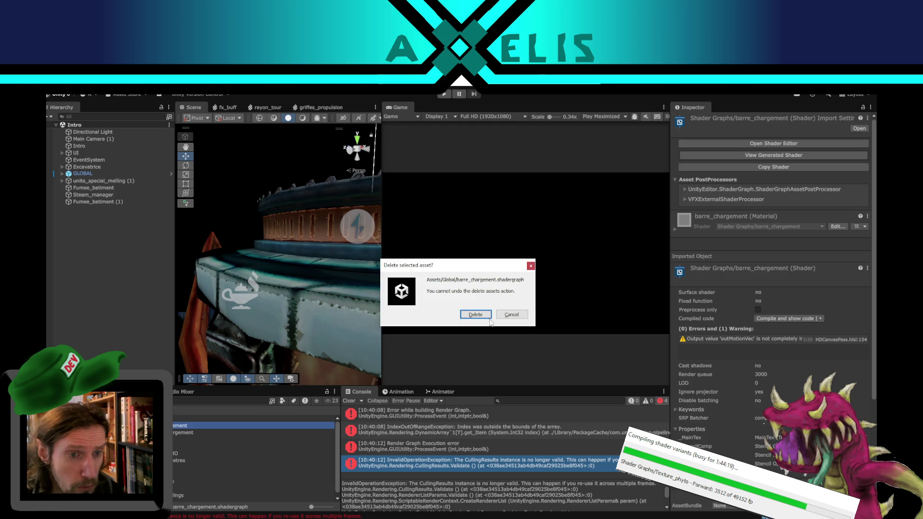
click(476, 316)
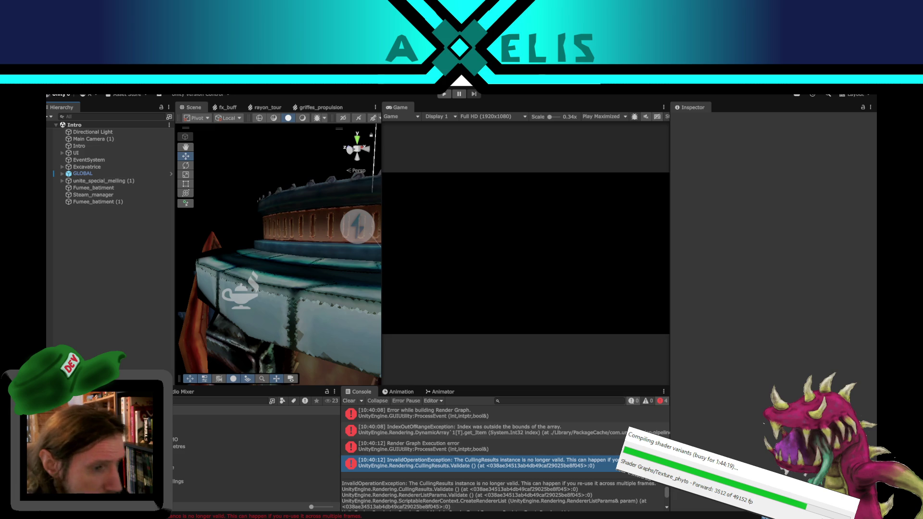
Open the GLOBAL folder, select its Settings asset, and clear the Console errors.
click(207, 418)
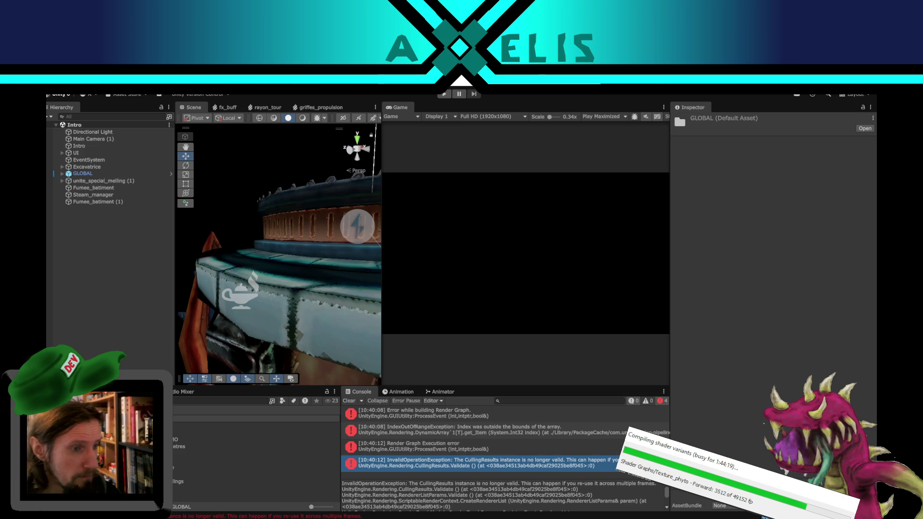
double_click(206, 418)
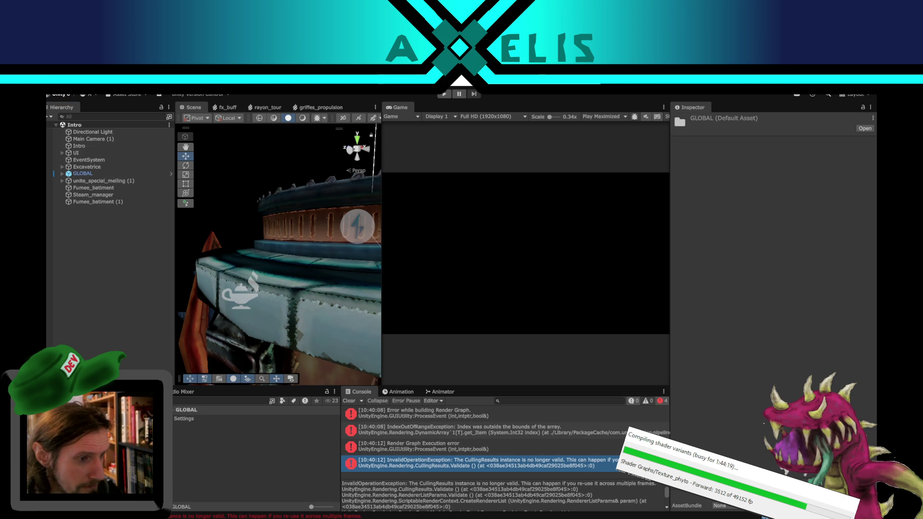
click(192, 418)
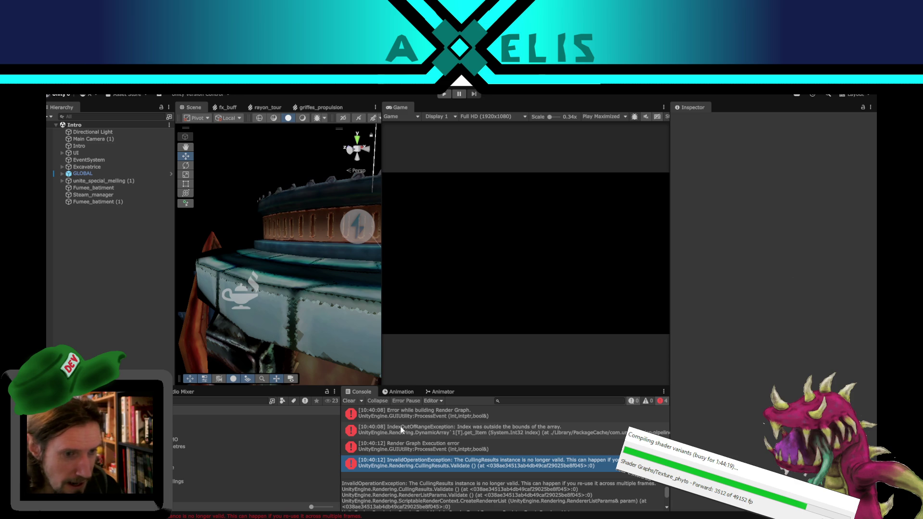
click(349, 402)
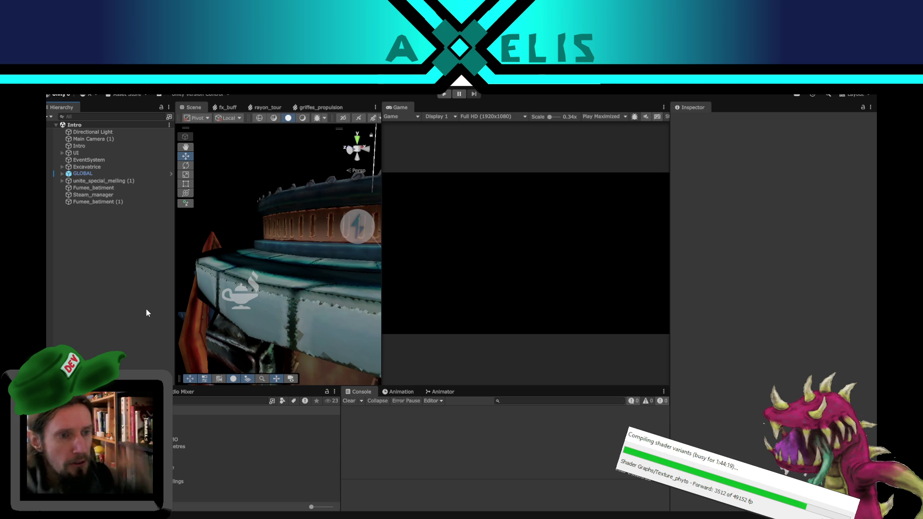
Check the mellings.txt to-do notes, then enter Play mode on the maximized title screen.
drag(278, 188, 272, 208)
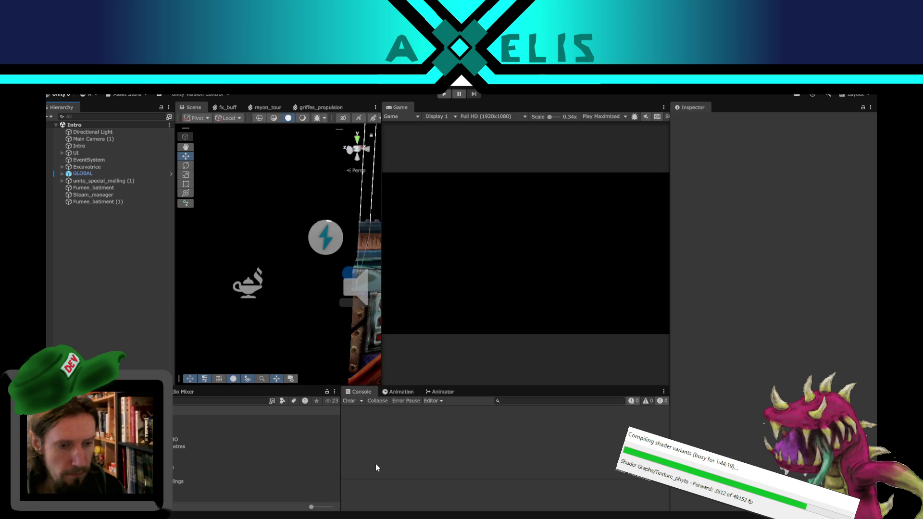
key(alt+Tab)
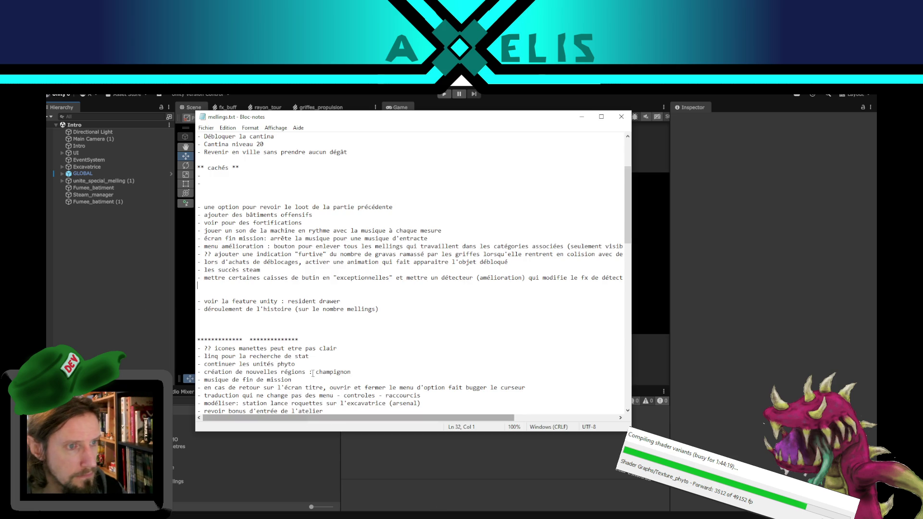
key(alt+Tab)
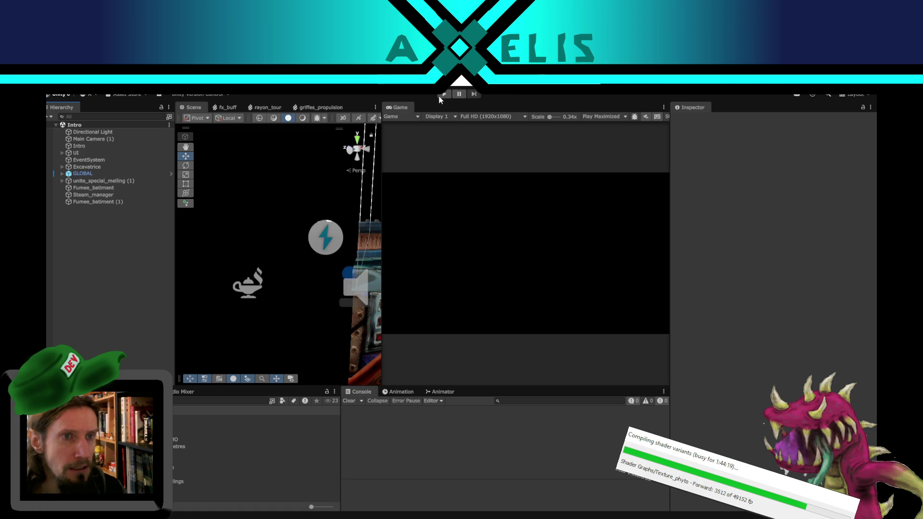
click(446, 95)
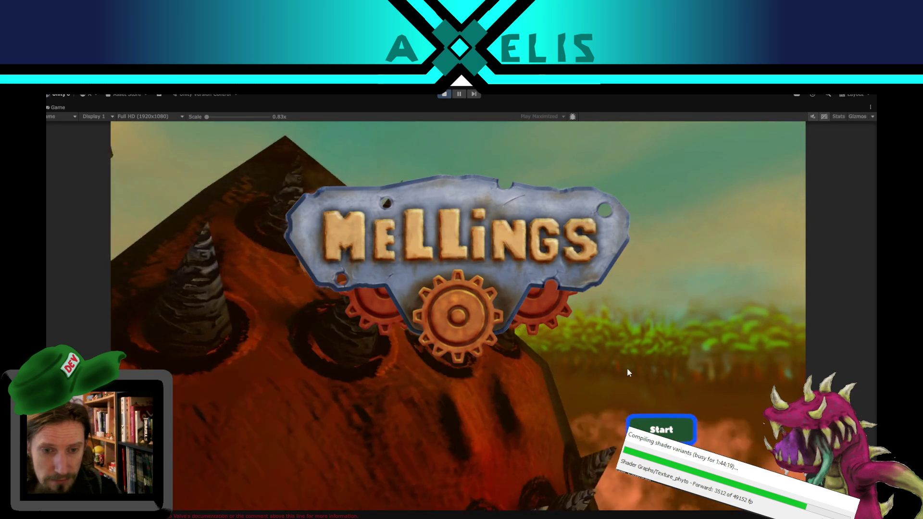
Start the game, open the Experts lodge menu and its Study upgrade page, then stop playing.
click(649, 429)
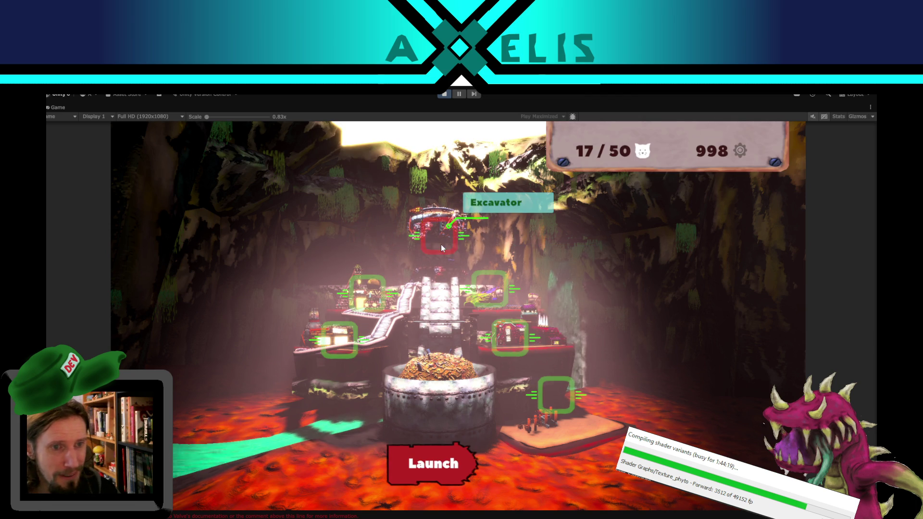
click(508, 348)
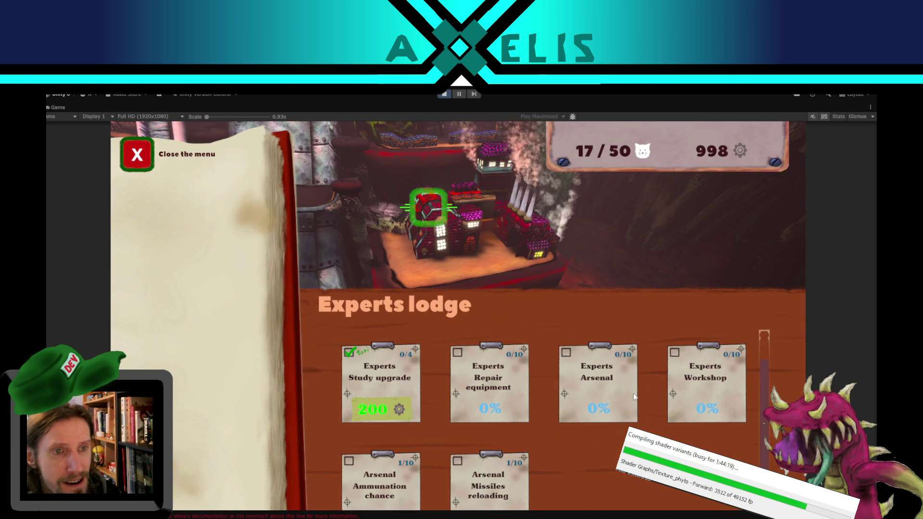
click(380, 385)
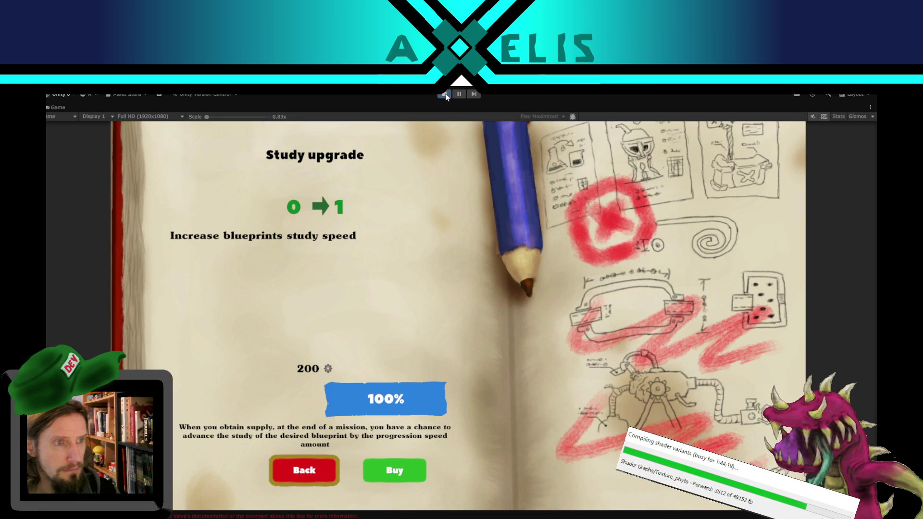
click(445, 93)
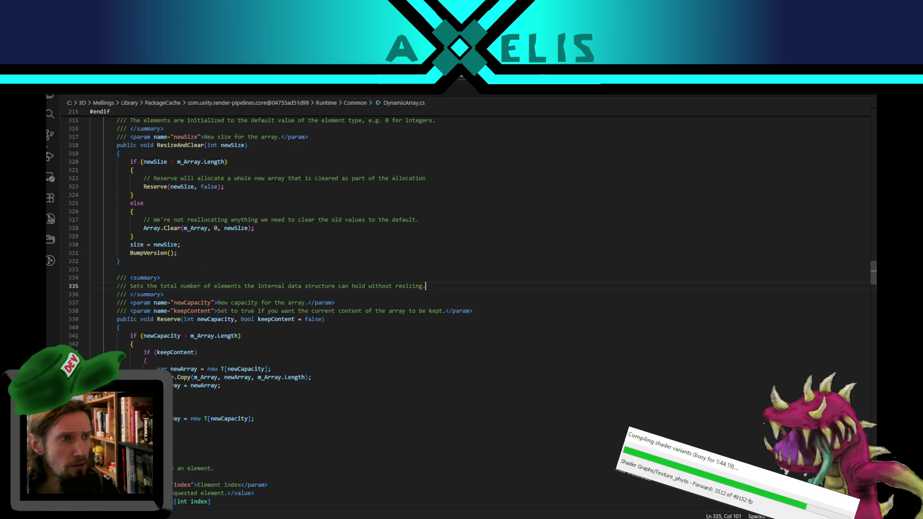
Open a folder from the VS Code explorer and close the Welcome page.
click(51, 98)
click(139, 152)
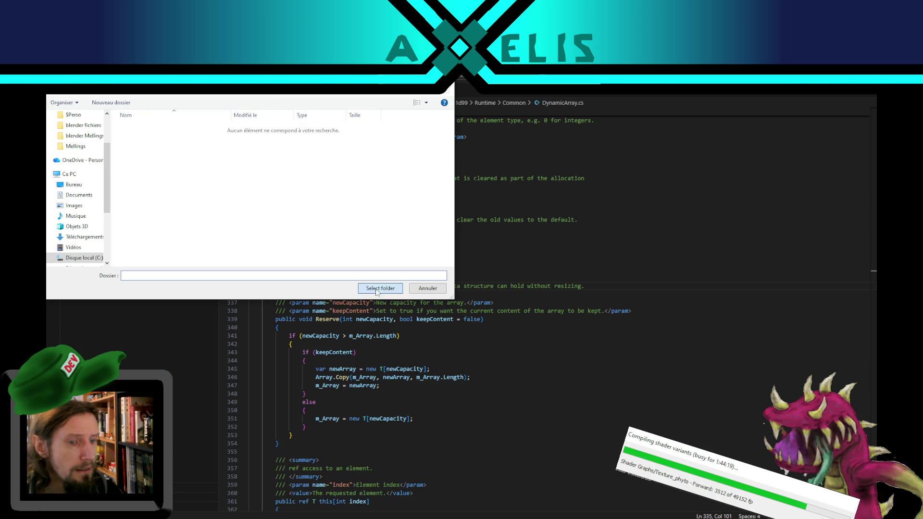
click(380, 290)
key(alt+Tab)
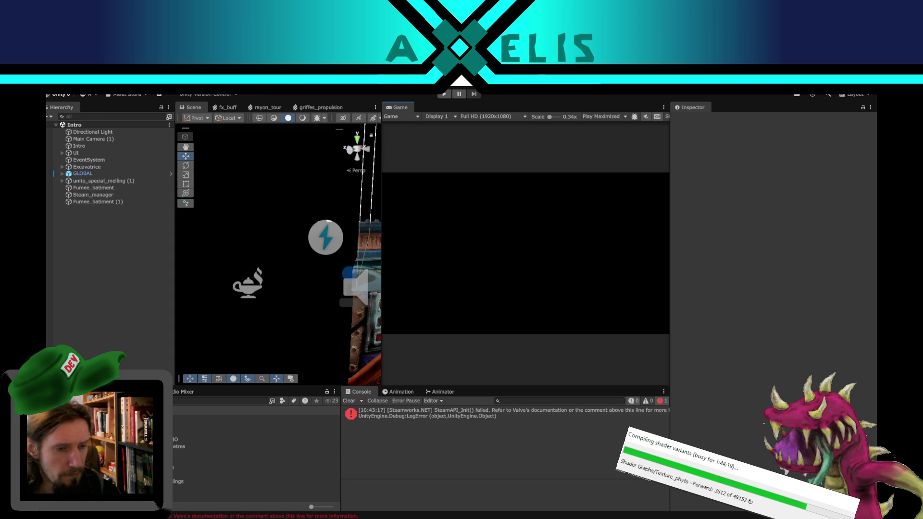
key(alt+Tab)
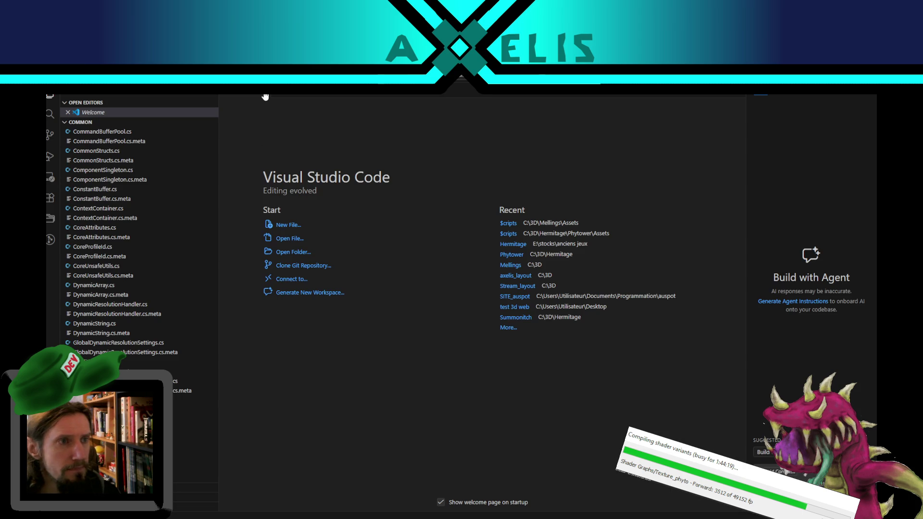
click(265, 96)
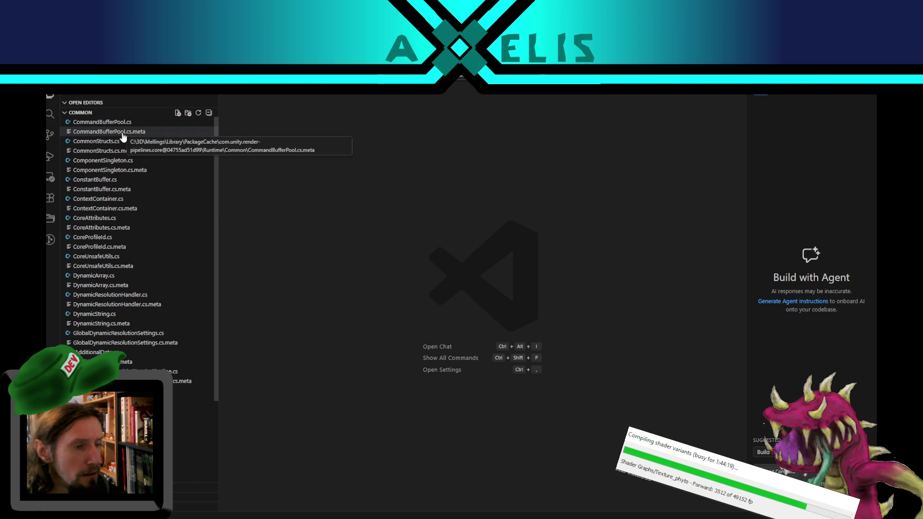
scroll(141, 322, down, 3)
scroll(144, 331, up, 3)
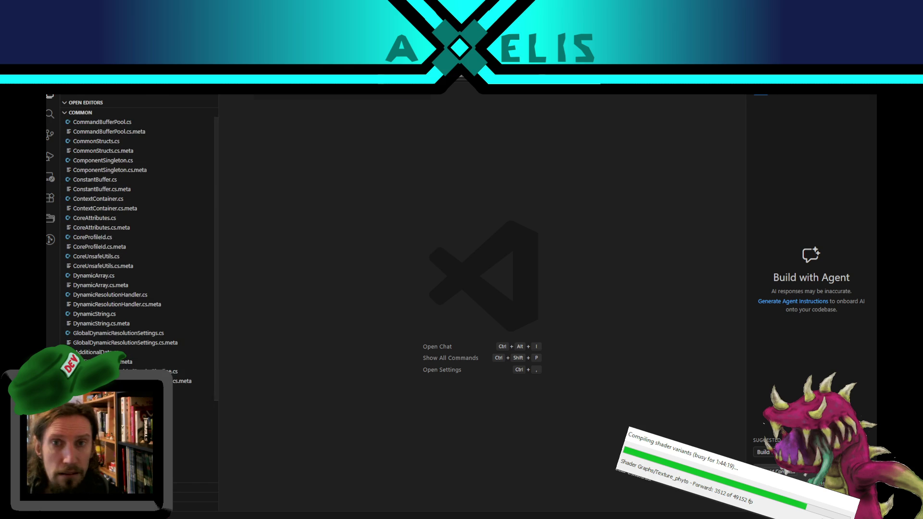
Select the Amelioration_carte script in Unity, then open Assets/Scripts as the VS Code workspace.
key(alt+Tab)
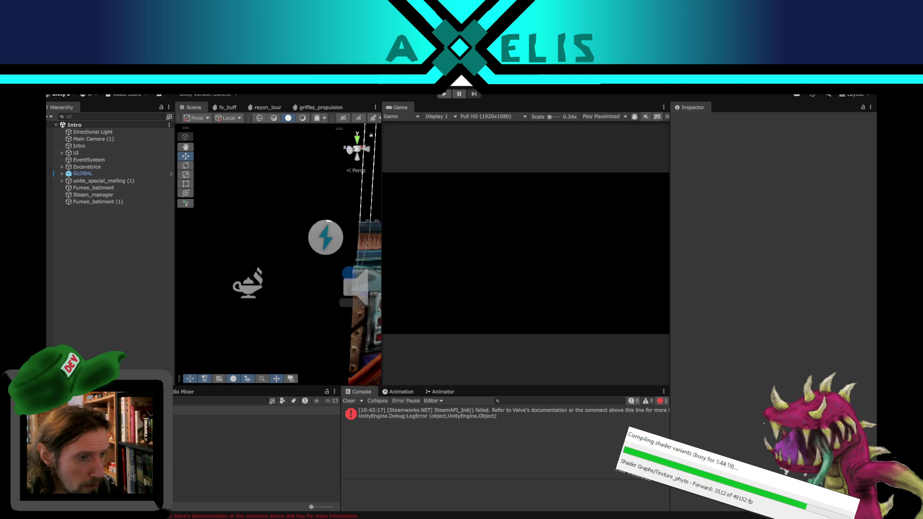
click(182, 447)
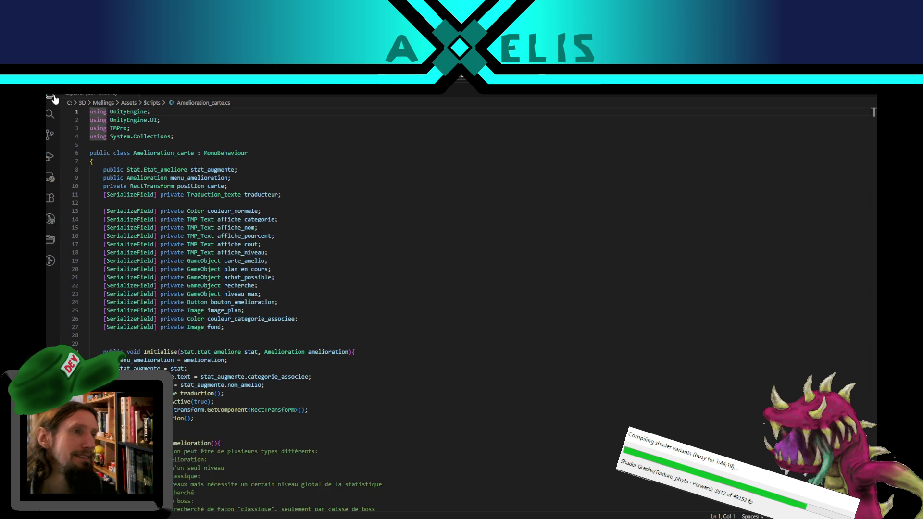
click(120, 156)
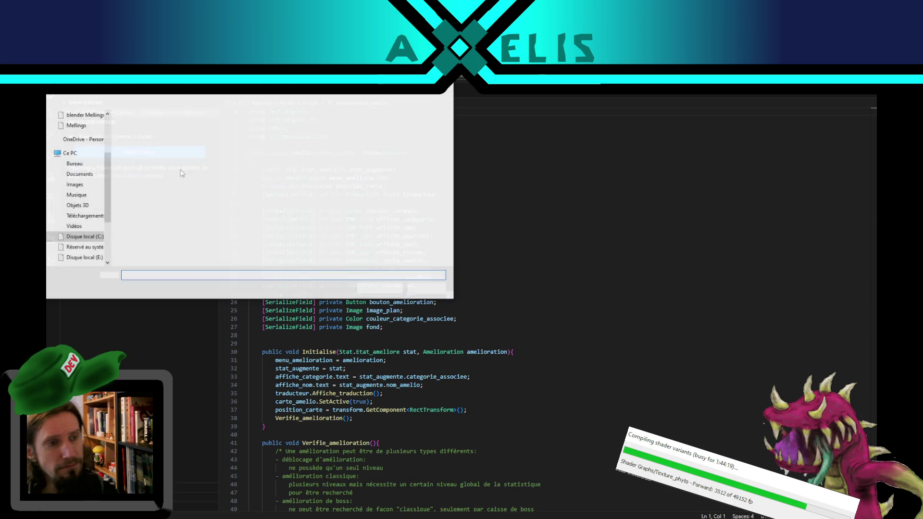
click(377, 288)
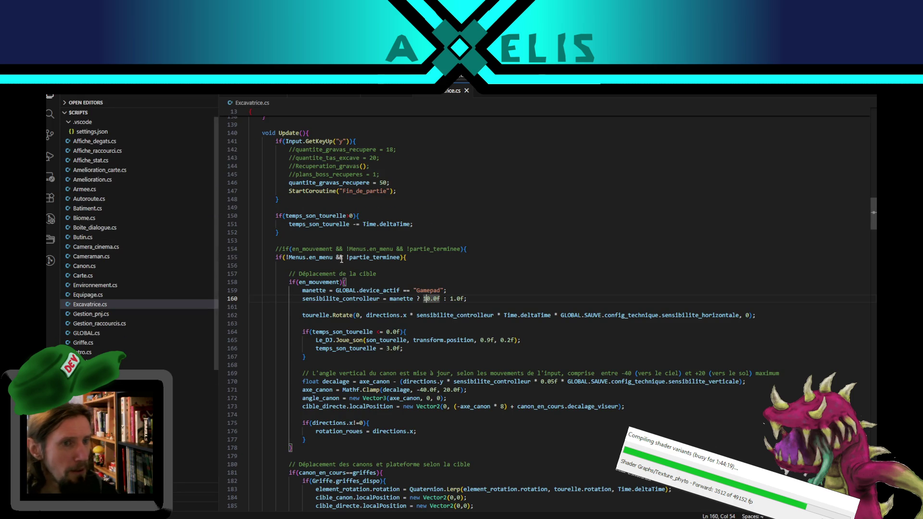
Wrap the quantite_gravas_recupere = 50 and Fin_de_partie lines (146–147) in /* */.
scroll(419, 260, up, 4)
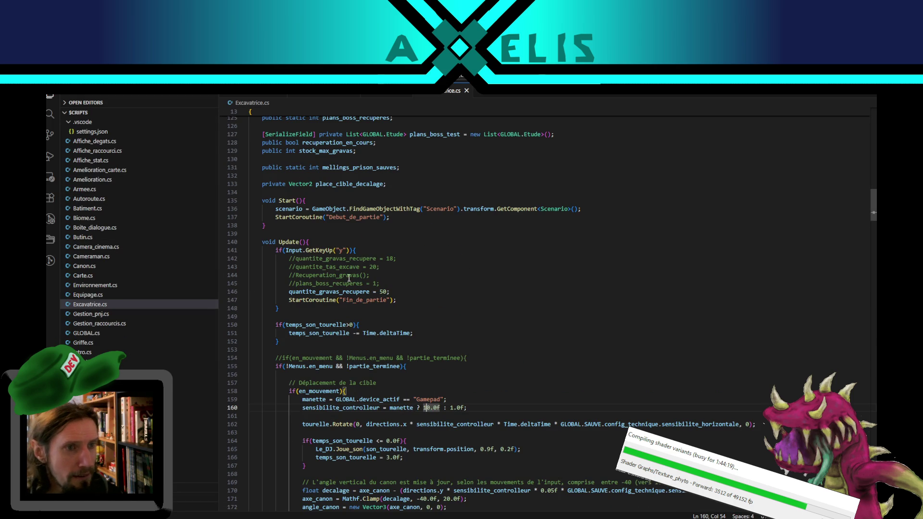
click(402, 301)
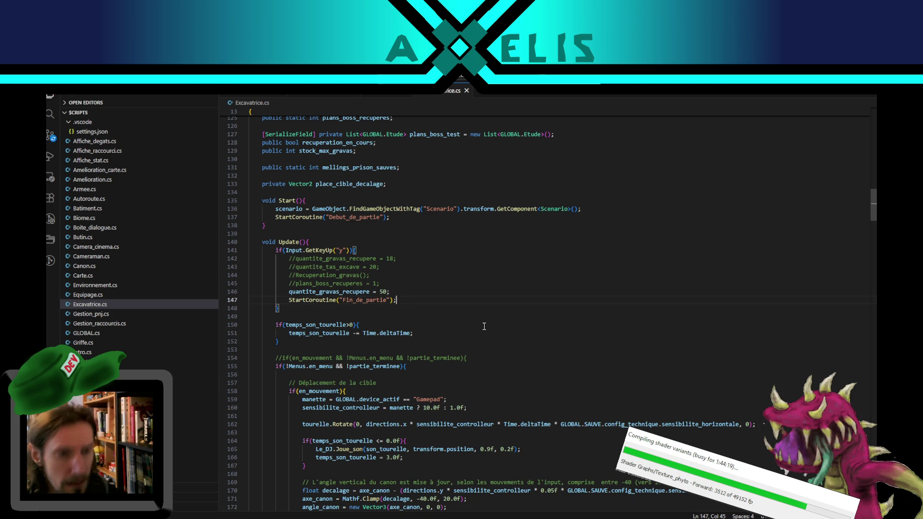
text(*/)
click(287, 292)
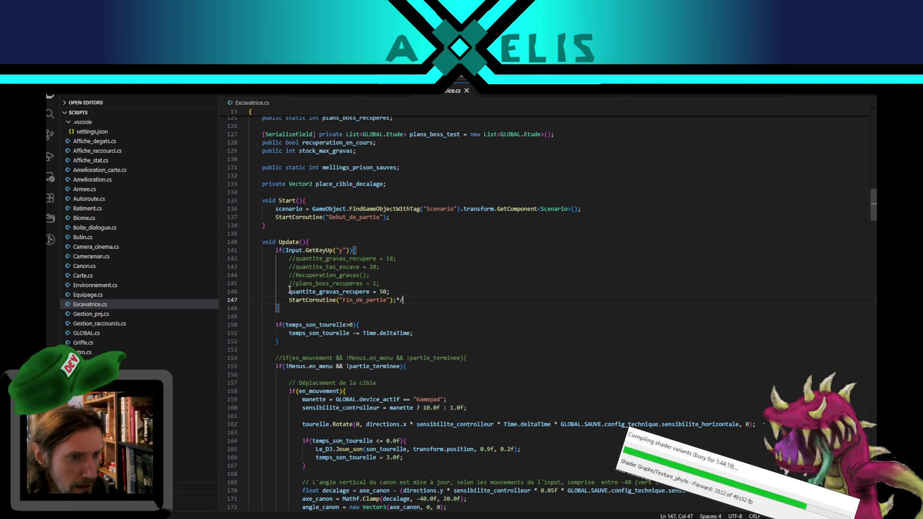
text(/*)
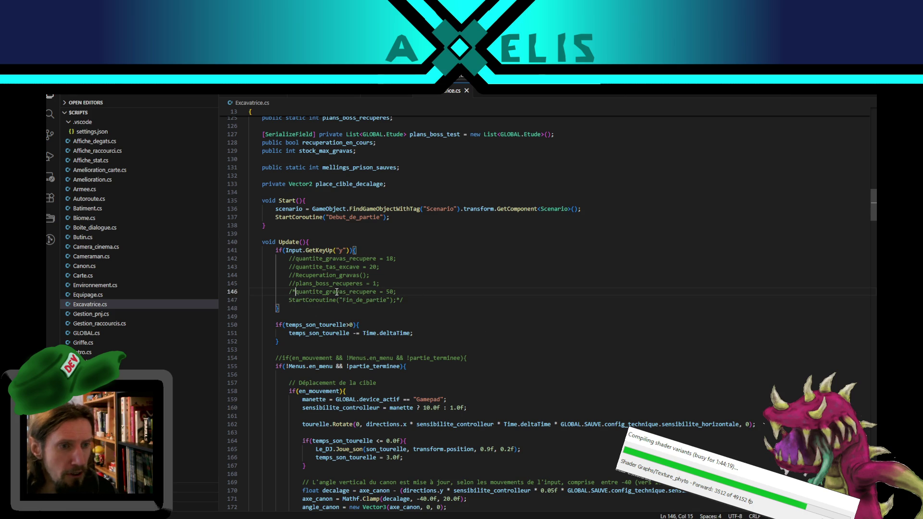
double_click(343, 294)
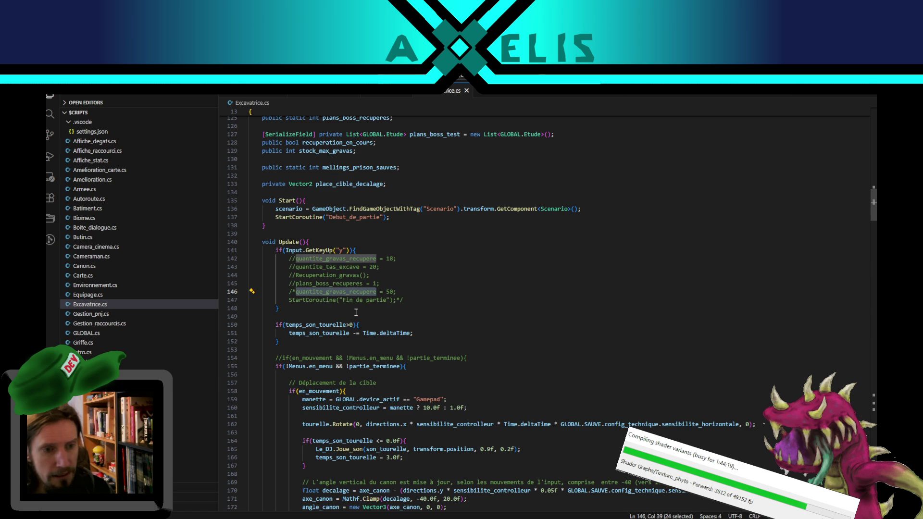
scroll(485, 312, down, 4)
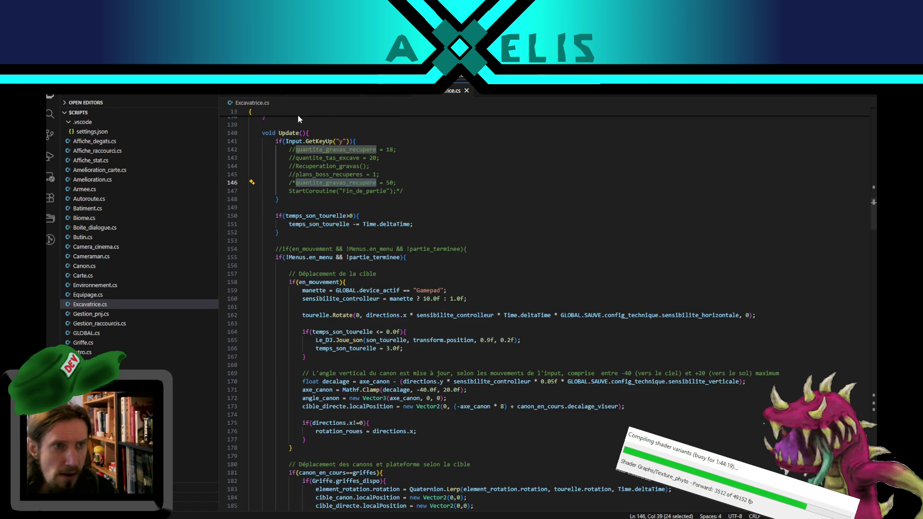
click(93, 180)
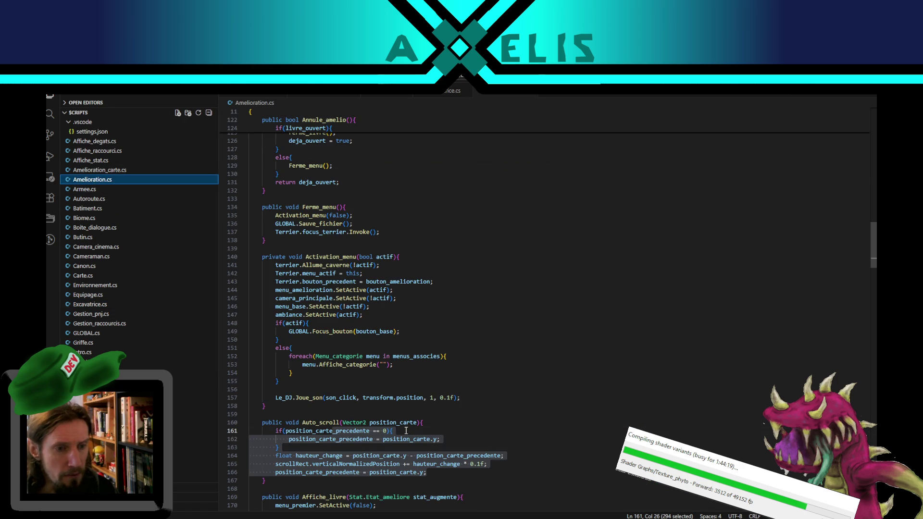
Highlight uses of affiche_nom, stat_augmente, text and niveau_max_atteint in Affiche_livre.
click(399, 431)
scroll(340, 359, down, 5)
scroll(340, 359, down, 6)
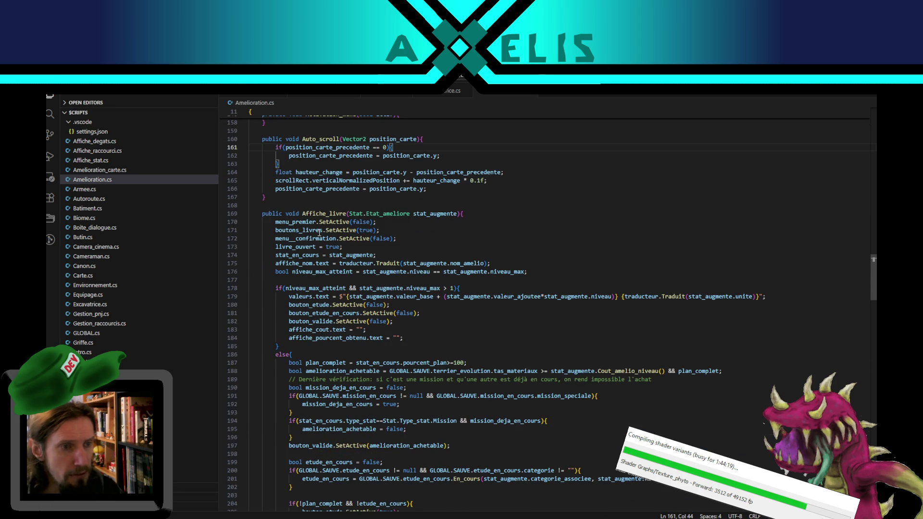
double_click(290, 265)
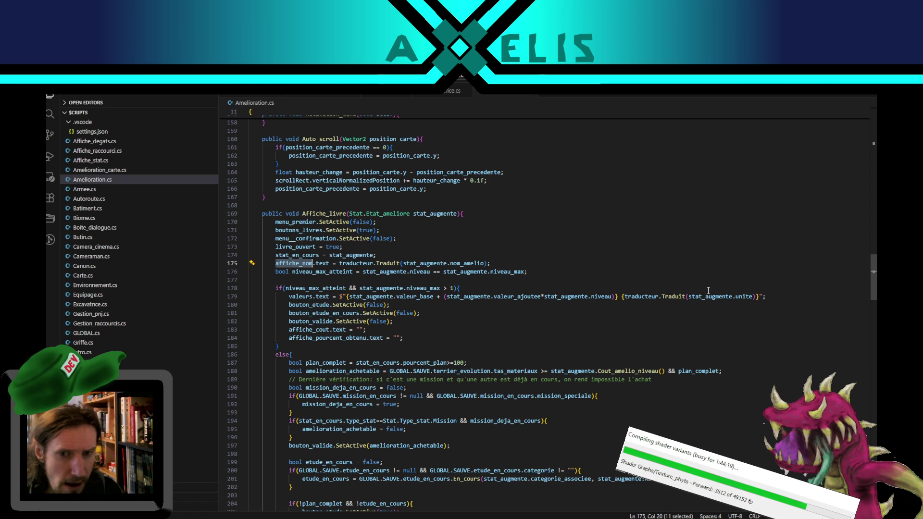
double_click(571, 297)
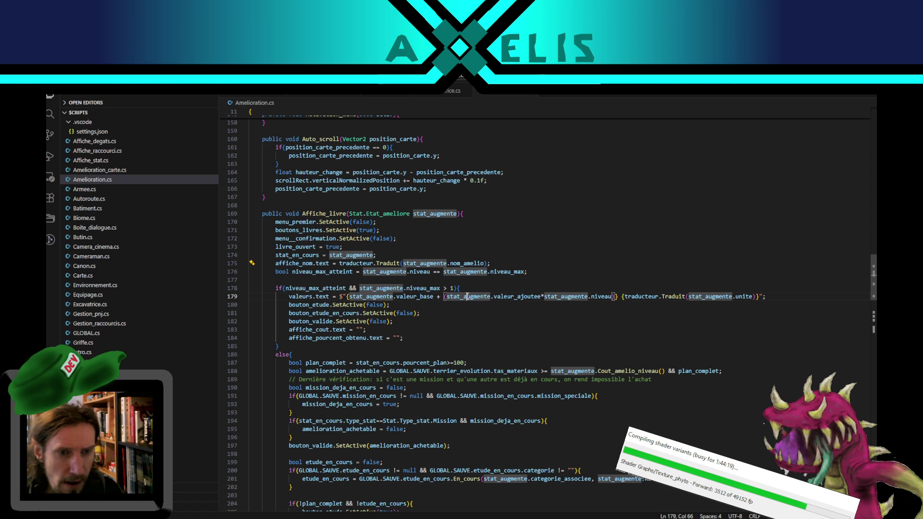
double_click(317, 297)
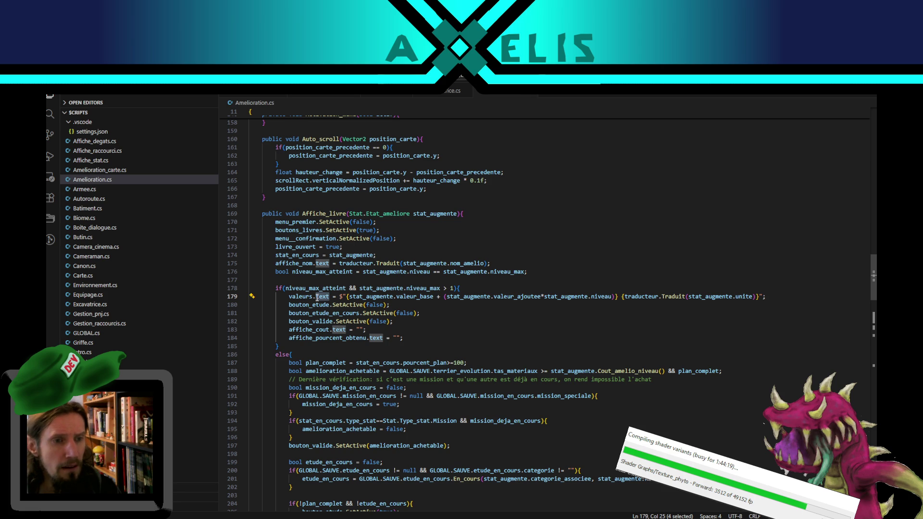
double_click(311, 288)
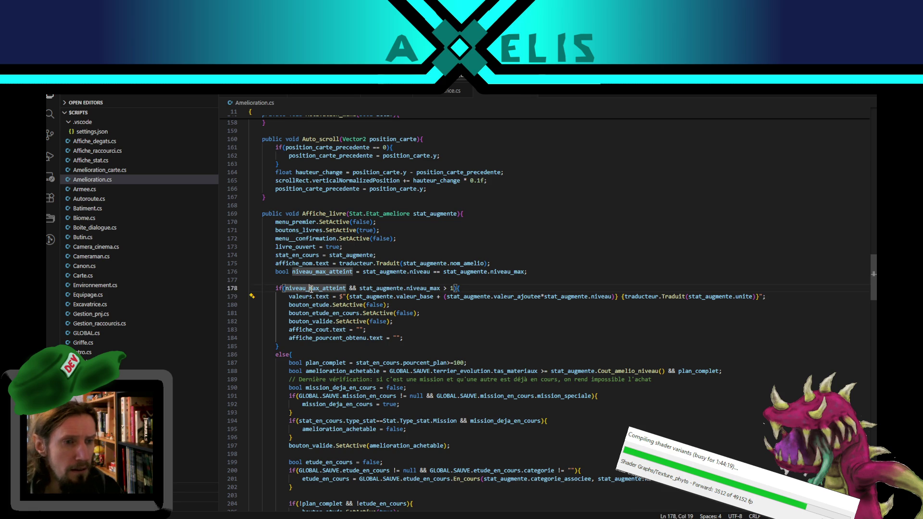
click(381, 289)
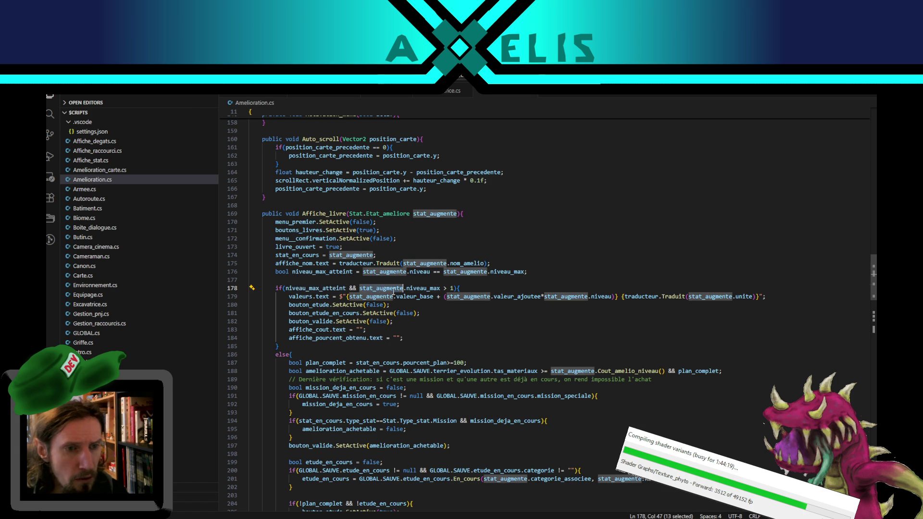
drag(407, 289, 441, 289)
click(448, 289)
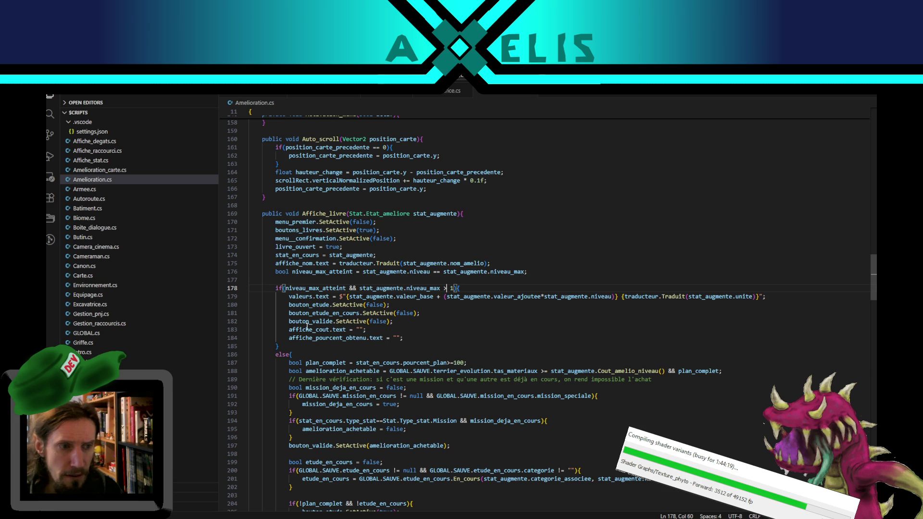
Review plan_complet and the valeurs expression on line 179, then return to Unity to recompile.
click(295, 347)
double_click(317, 363)
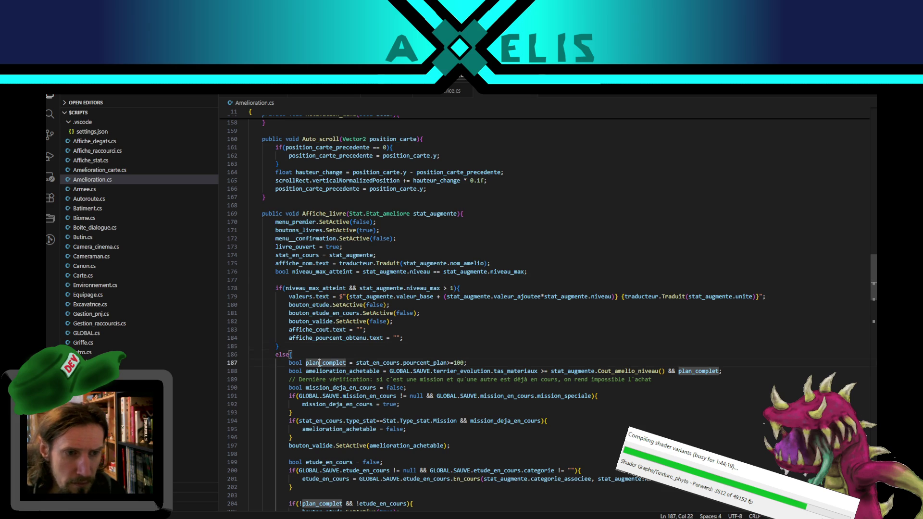
double_click(301, 297)
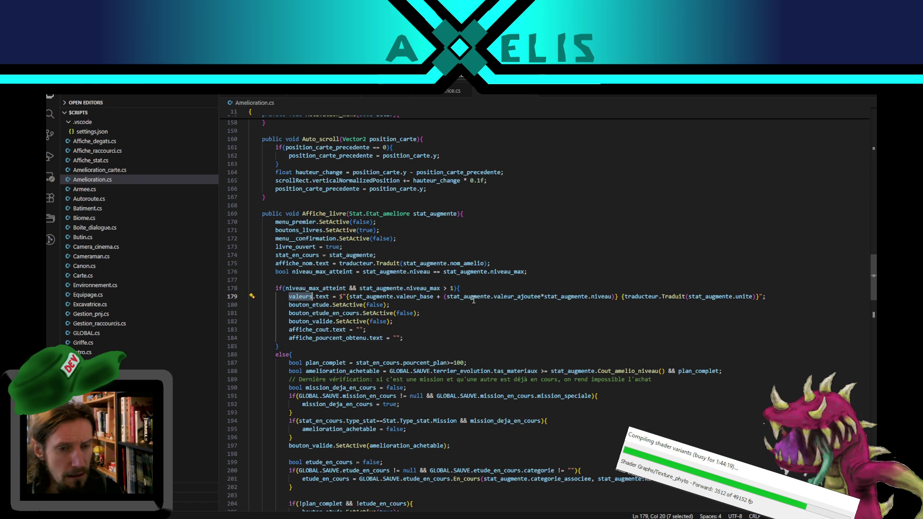
drag(448, 296, 598, 294)
double_click(296, 296)
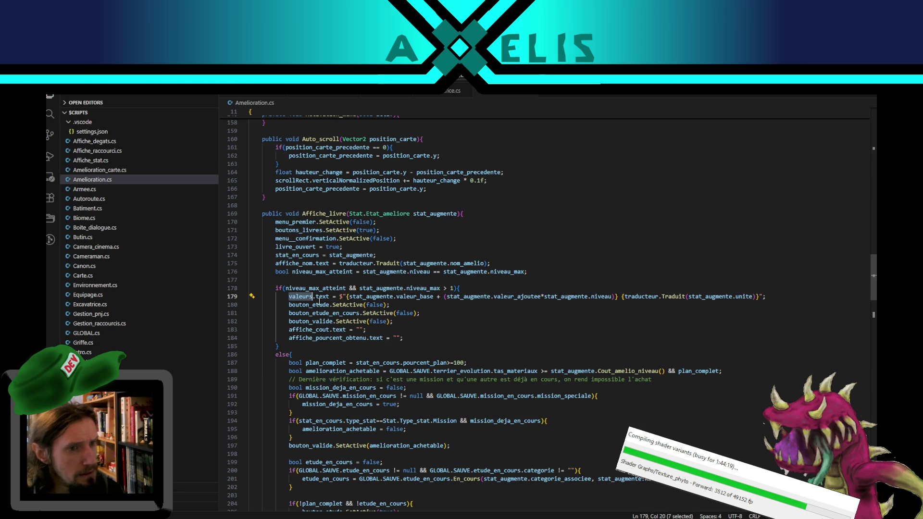
key(alt+Tab)
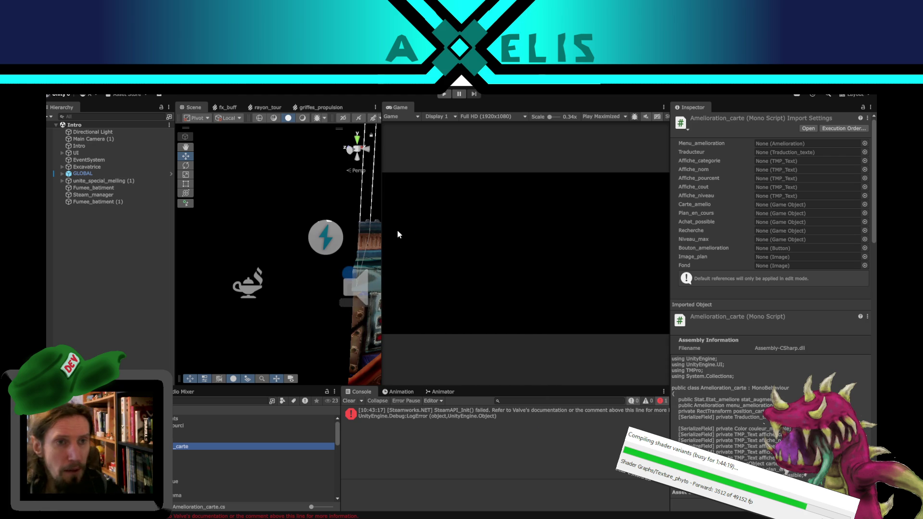
Switch the Game view to Play Focused, enter Play mode, and start from the title screen.
click(623, 117)
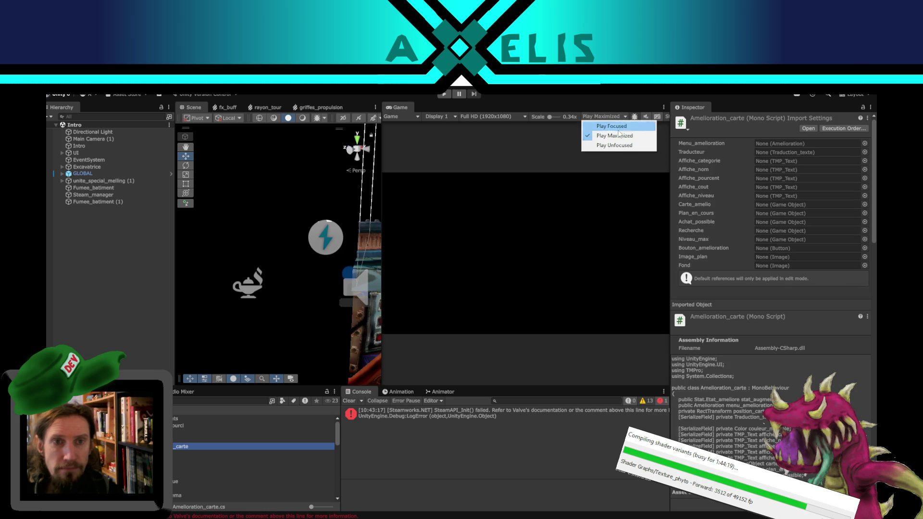
click(612, 126)
click(444, 94)
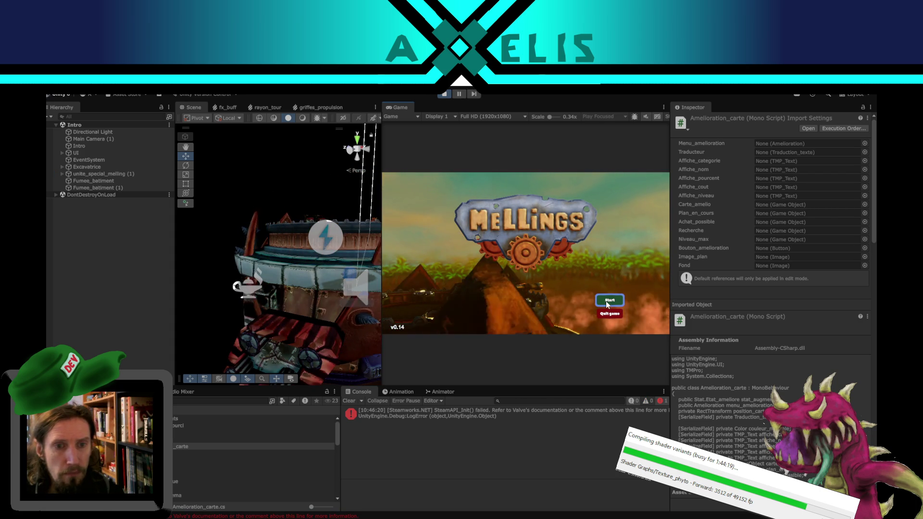
click(609, 301)
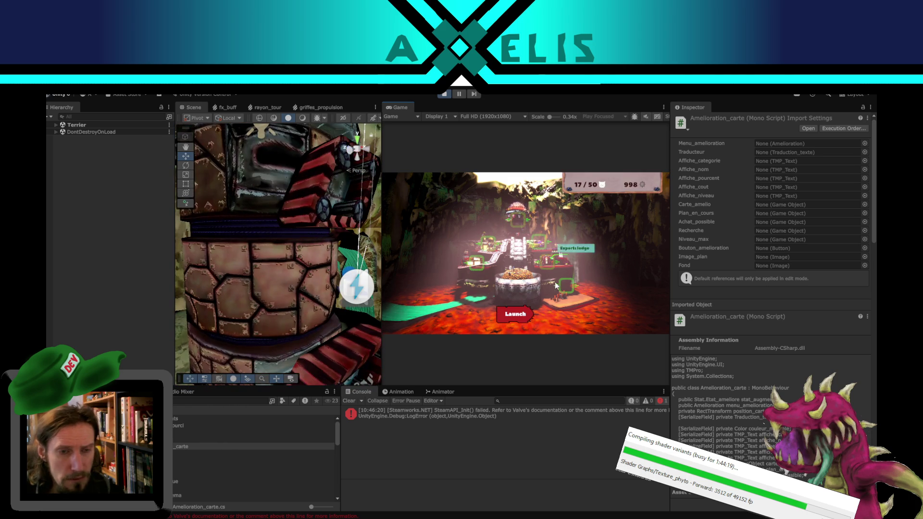
Browse the Village upgrade book's Houses and Experts lodge pages in the playtest.
click(566, 292)
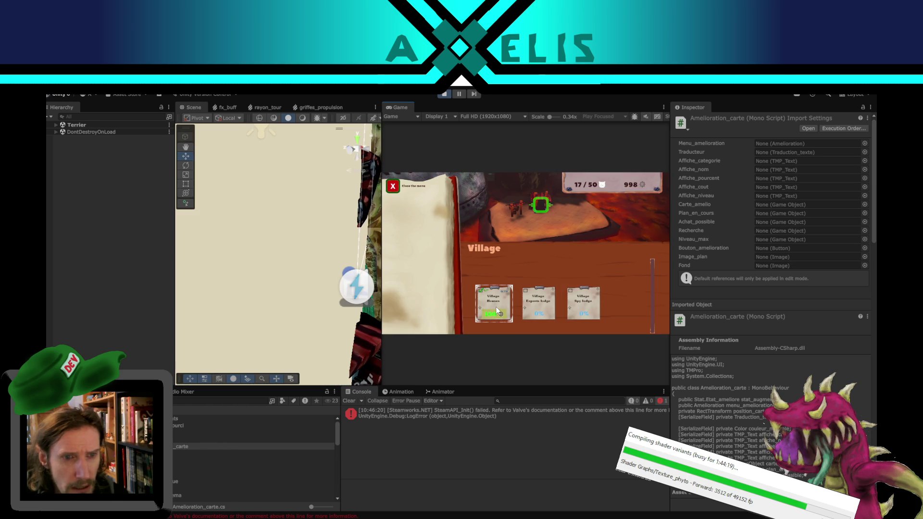
click(498, 311)
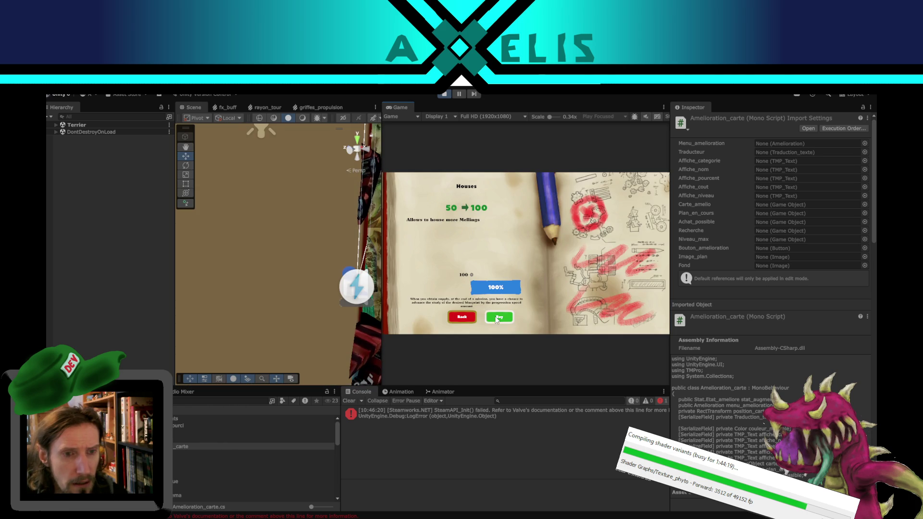
click(474, 318)
click(541, 308)
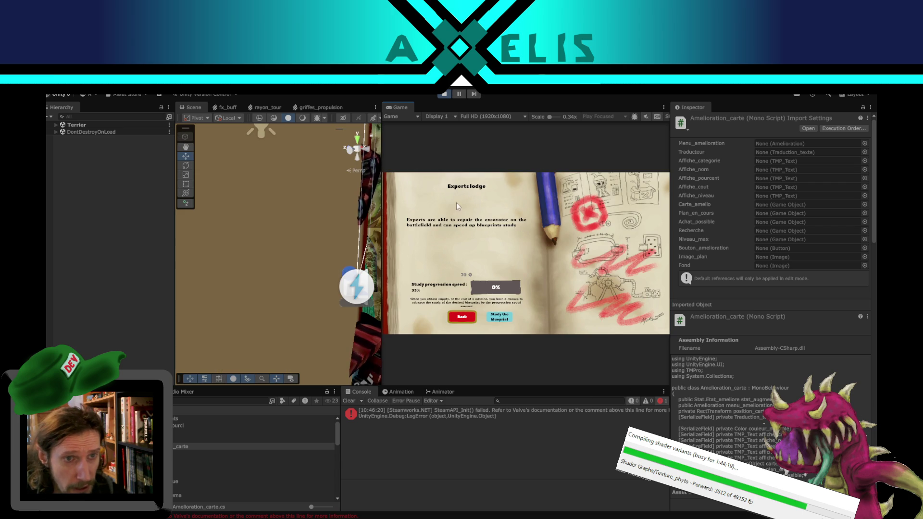
click(462, 317)
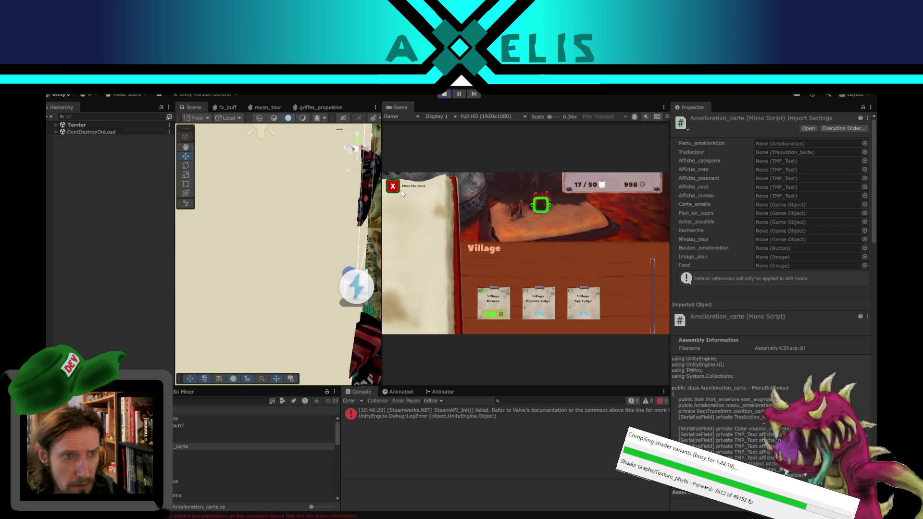
Close the Village menu and open the Study upgrade in the Experts lodge menu.
click(399, 189)
click(548, 264)
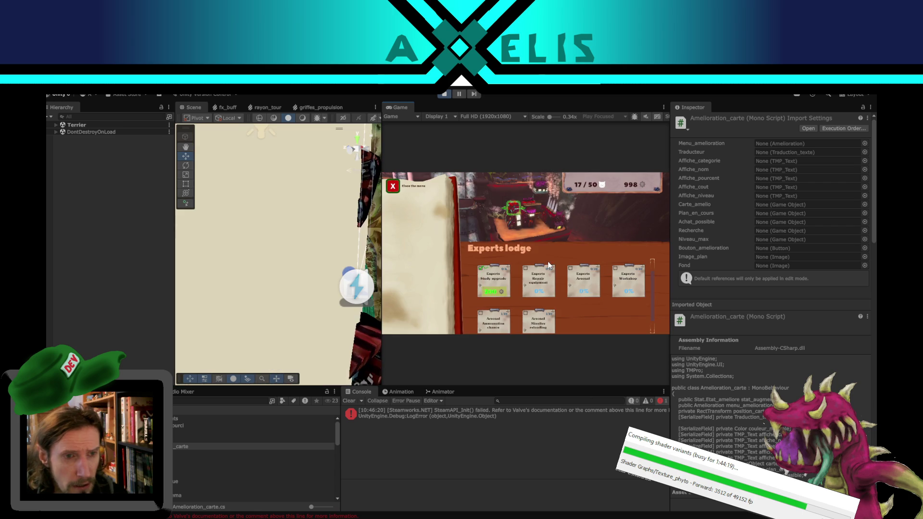
click(503, 281)
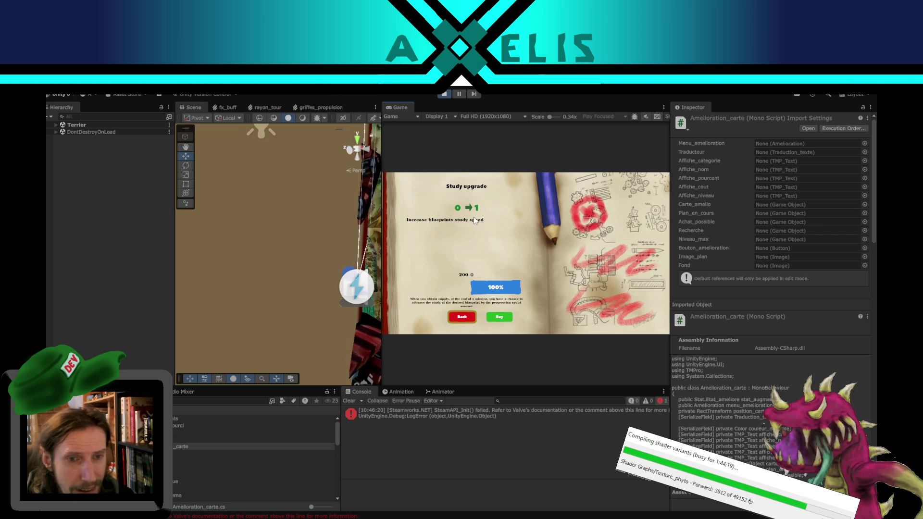
scroll(266, 215, down, 2)
scroll(266, 220, down, 4)
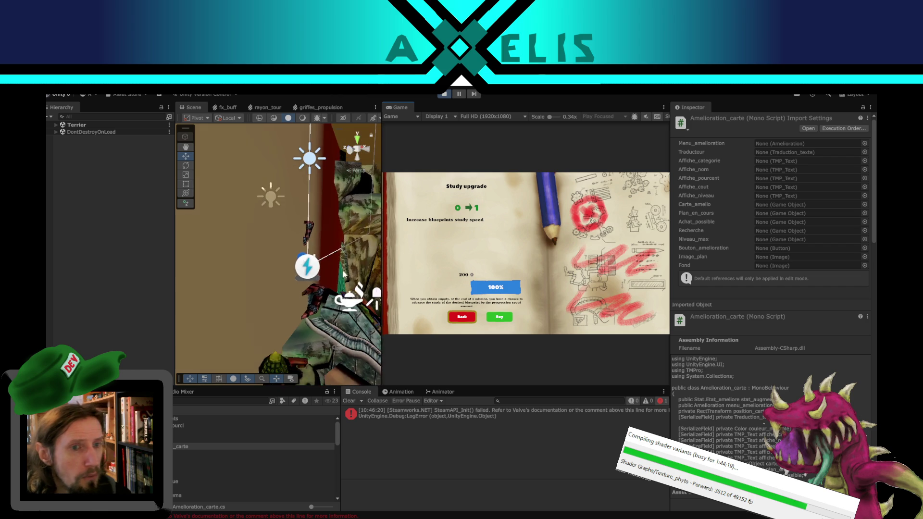
scroll(317, 232, down, 8)
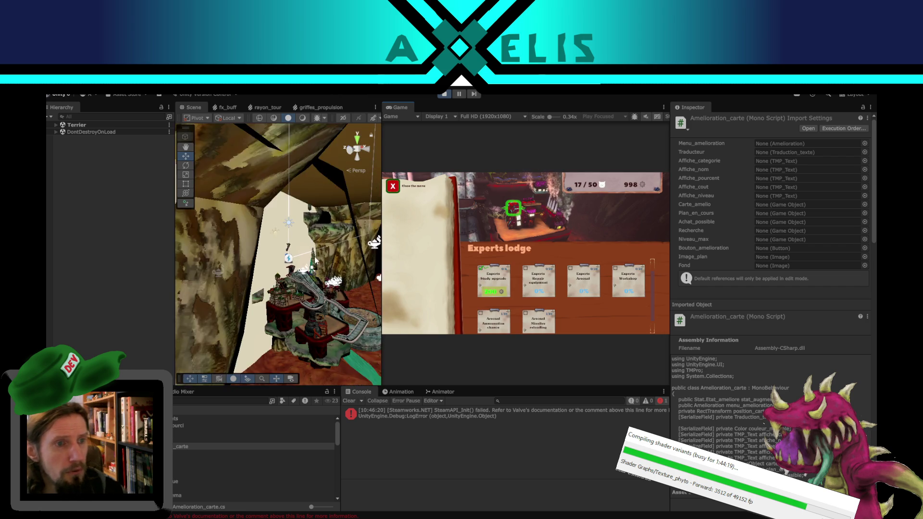
Frame the livre (1) book in the Scene view and select an upgrade card with the Move tool.
mouse_move(327, 314)
mouse_down()
mouse_move(307, 282)
mouse_move(328, 282)
mouse_move(322, 219)
mouse_move(320, 253)
mouse_move(287, 306)
mouse_up()
click(288, 307)
key(f)
key(w)
click(260, 263)
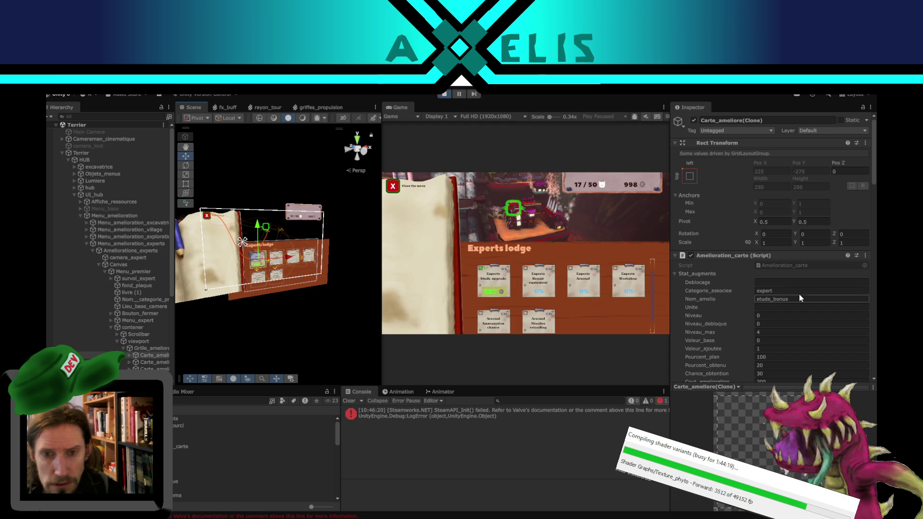
Review the Study upgrade detail page in the playtest, then close it.
click(479, 276)
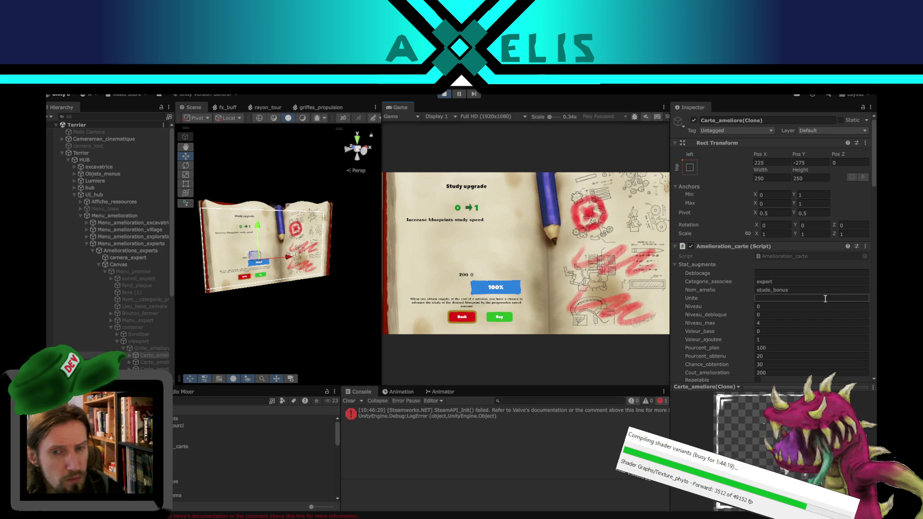
scroll(813, 307, down, 2)
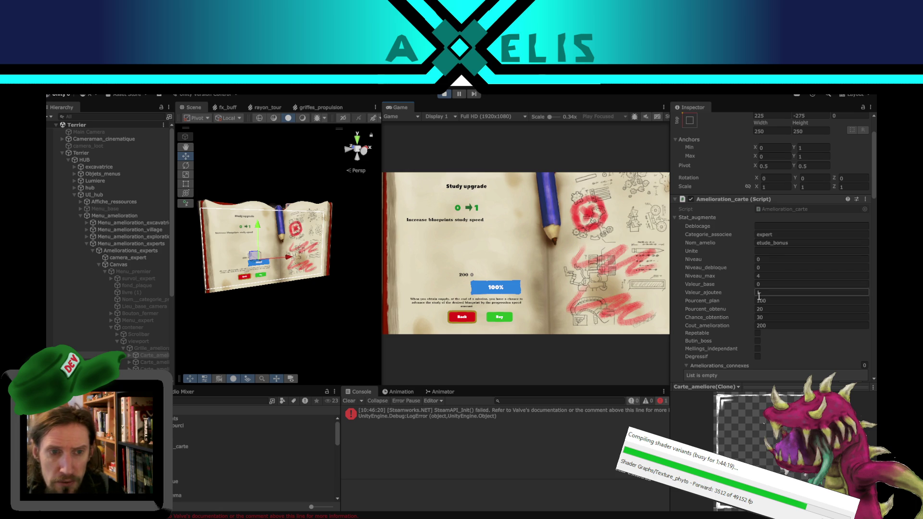
click(461, 318)
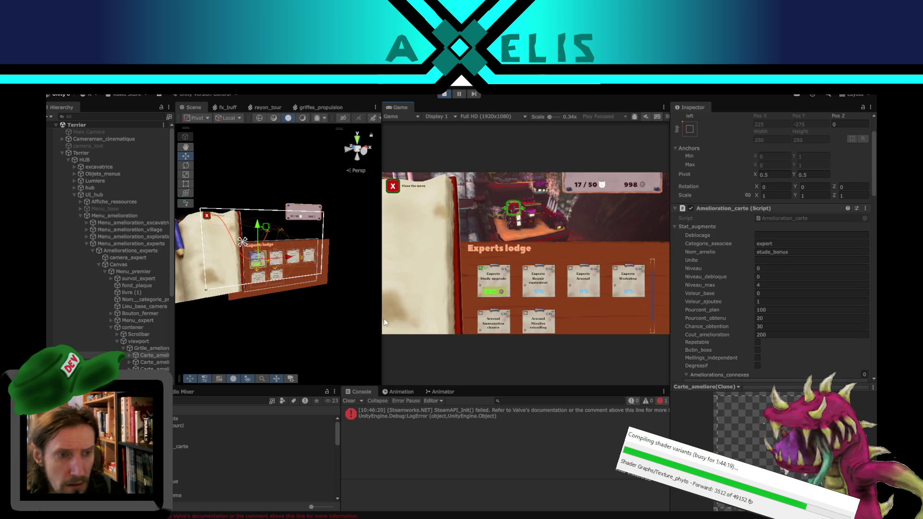
Select the Study upgrade card object and copy its etude_bonus name value.
click(289, 309)
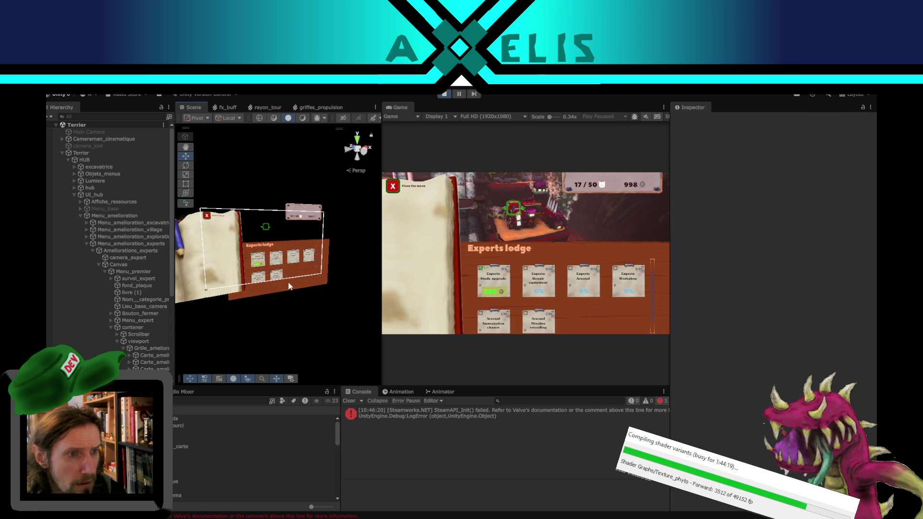
click(279, 258)
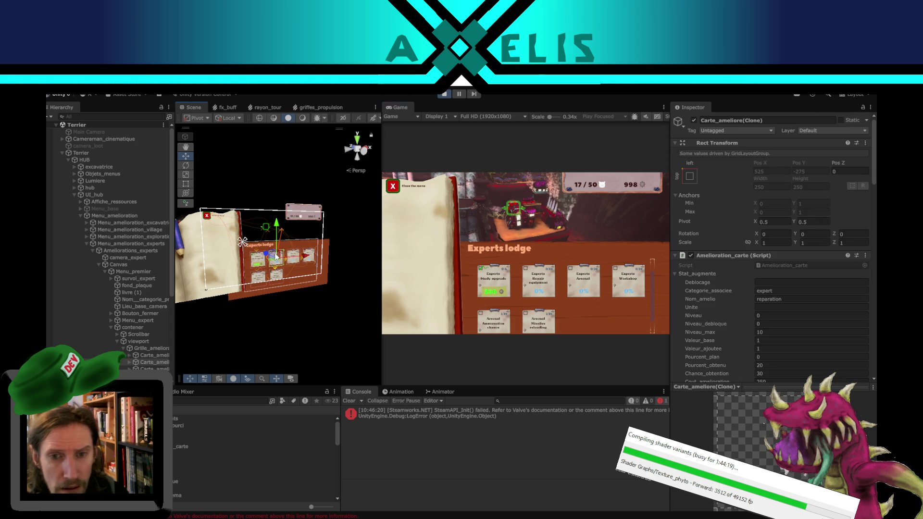
click(258, 268)
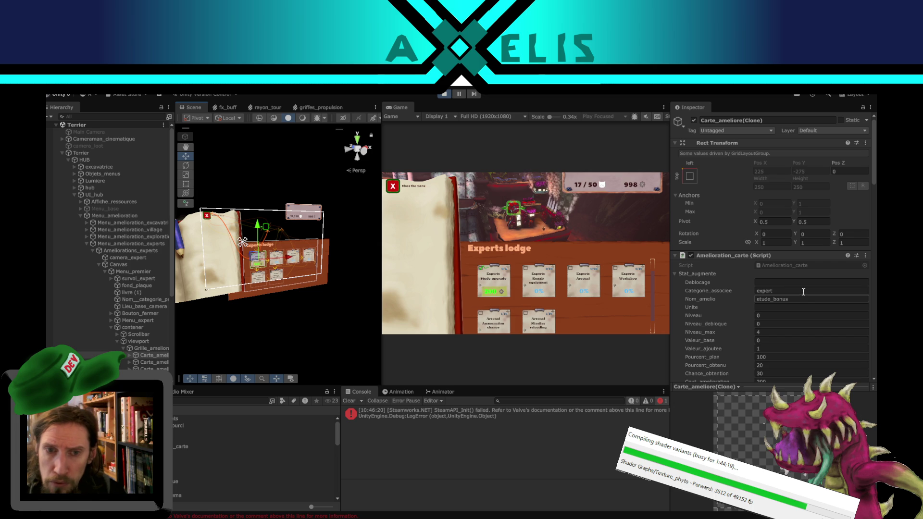
click(803, 298)
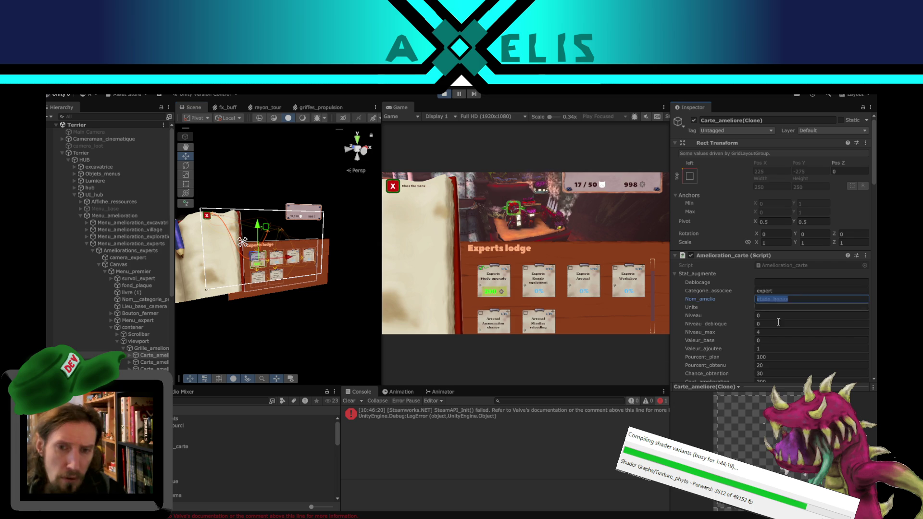
key(alt+Tab)
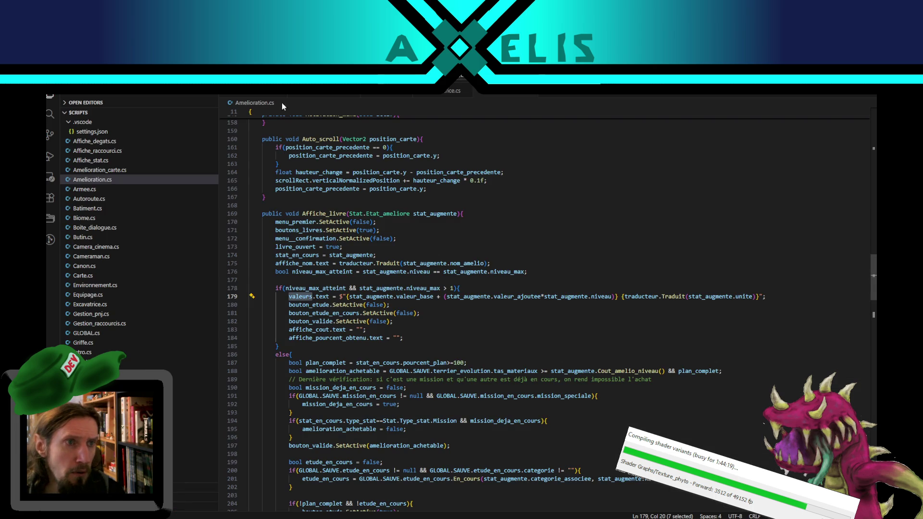
Search the project for etude_bonus and locate bonus_etude in Recompenses.cs.
click(50, 114)
text(etude_bonus)
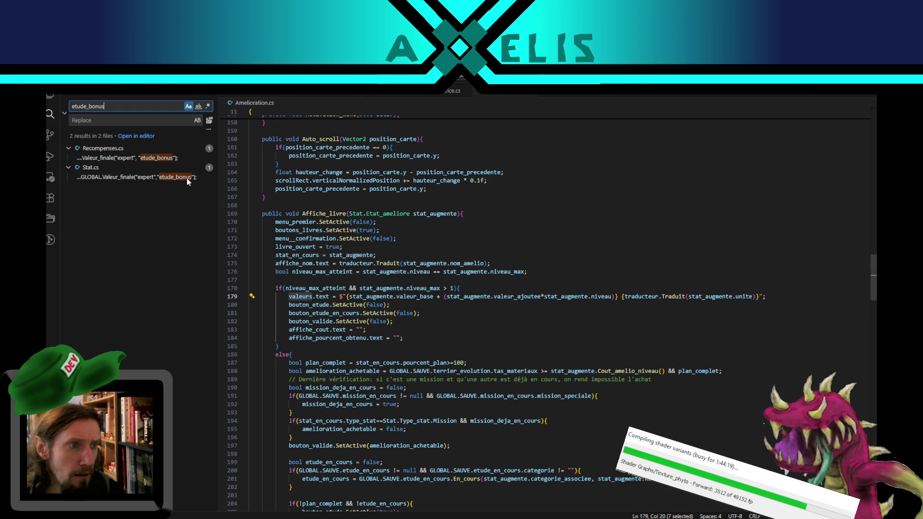
click(134, 159)
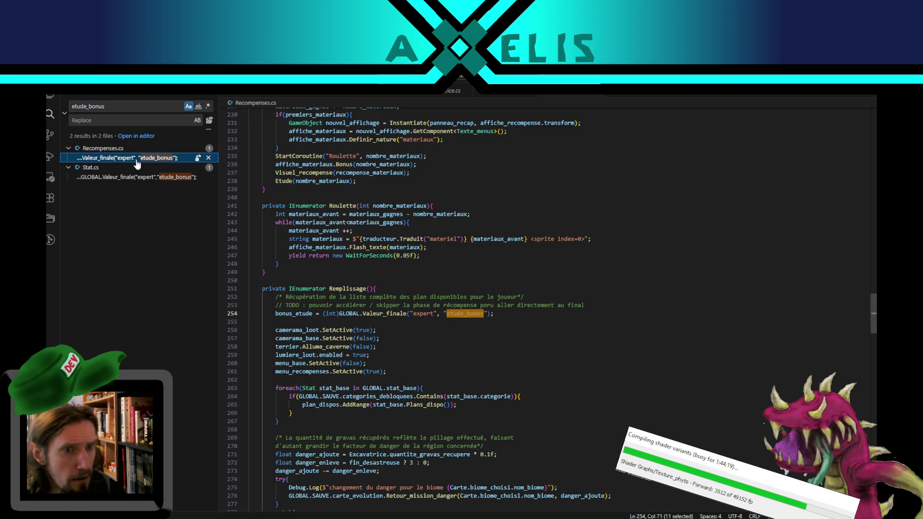
double_click(291, 314)
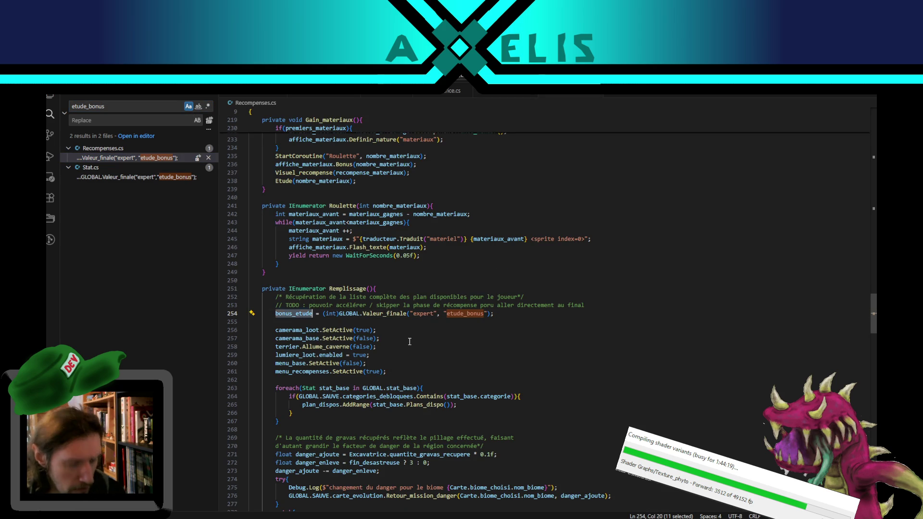
key(ctrl+f)
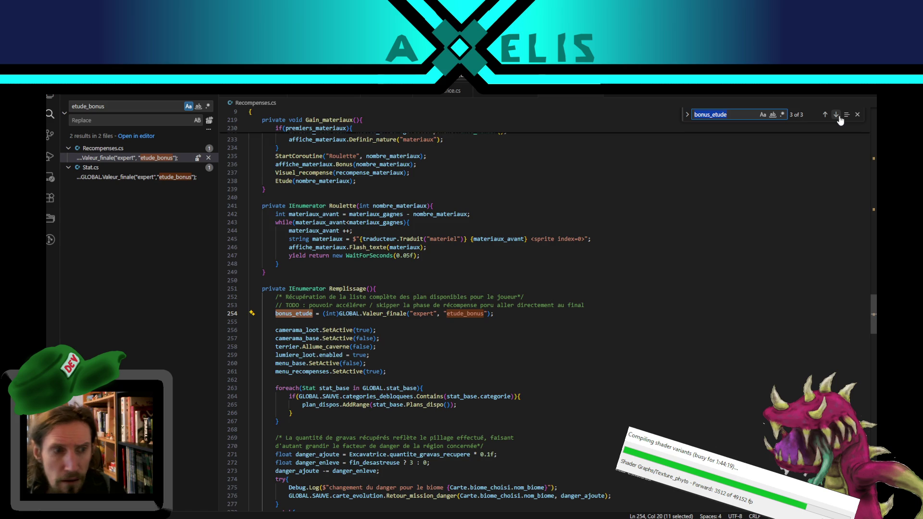
Step to bonus_etude's use on line 125, where it adds to the blueprint bonus.
click(837, 116)
click(836, 115)
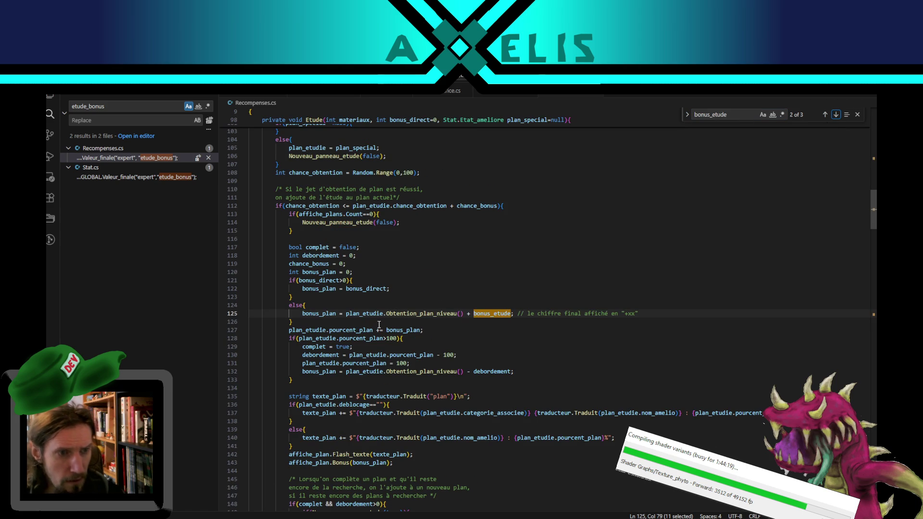
double_click(423, 314)
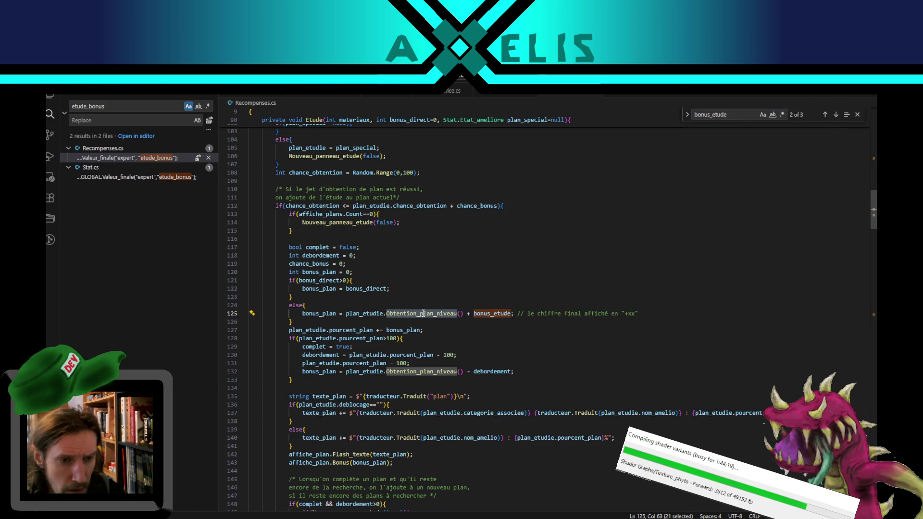
drag(538, 314, 676, 312)
double_click(494, 313)
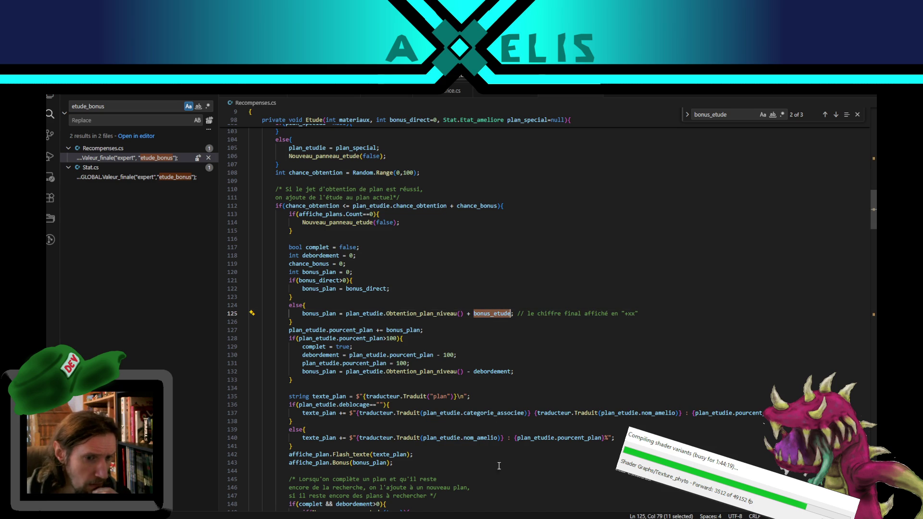
mouse_move(474, 518)
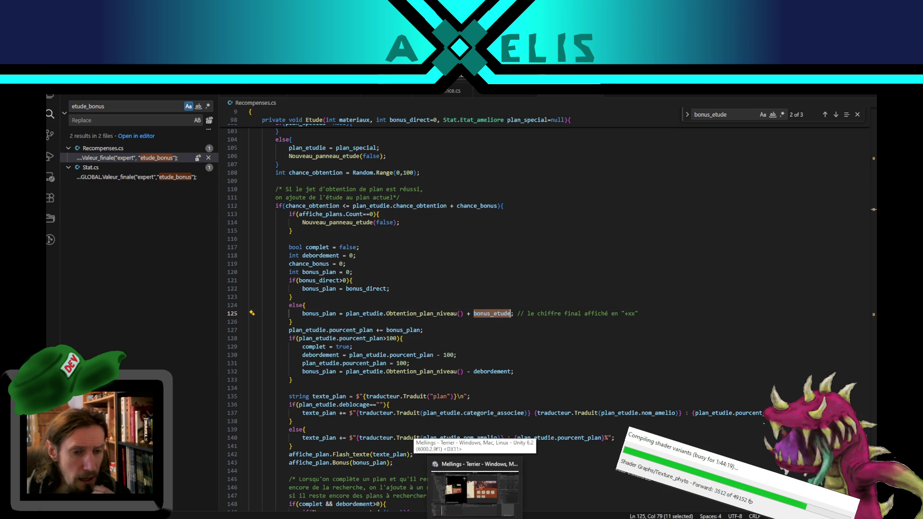
click(475, 492)
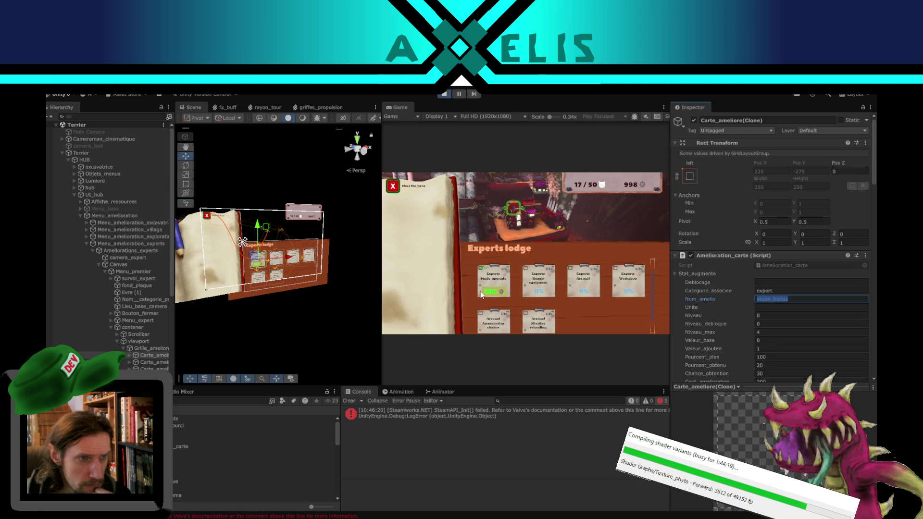
Stop the playtest, open the GLOBAL prefab and expand its expert stat entry.
click(444, 94)
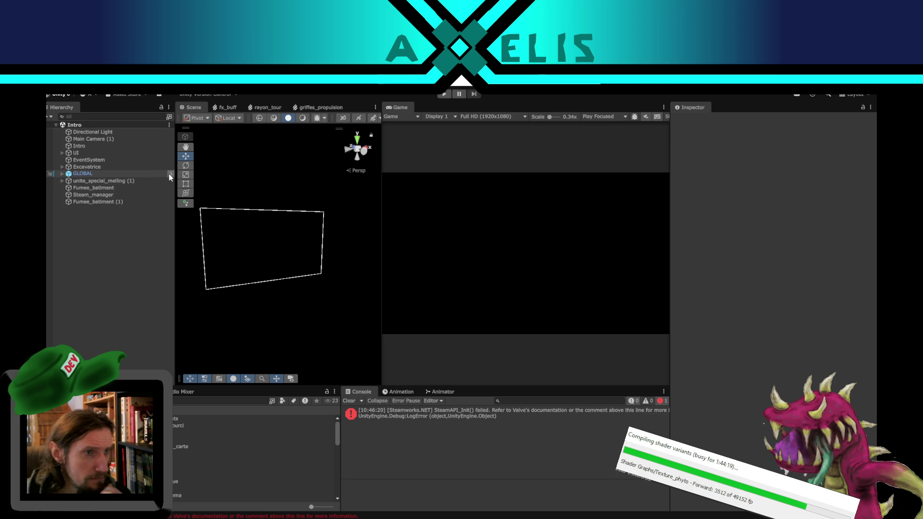
click(169, 174)
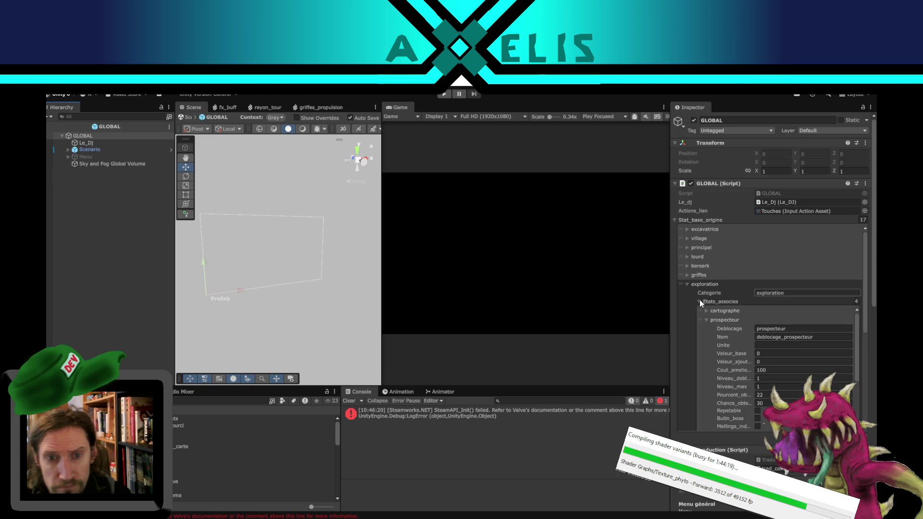
click(688, 288)
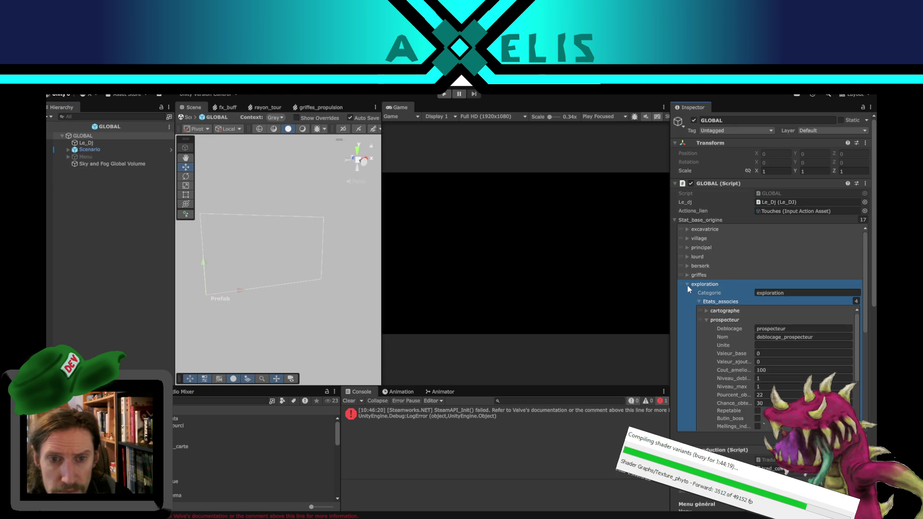
click(687, 284)
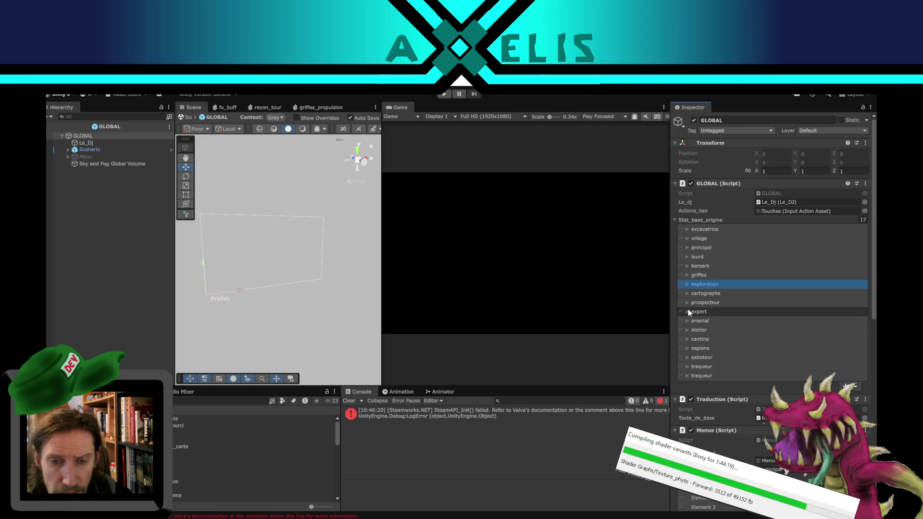
click(688, 312)
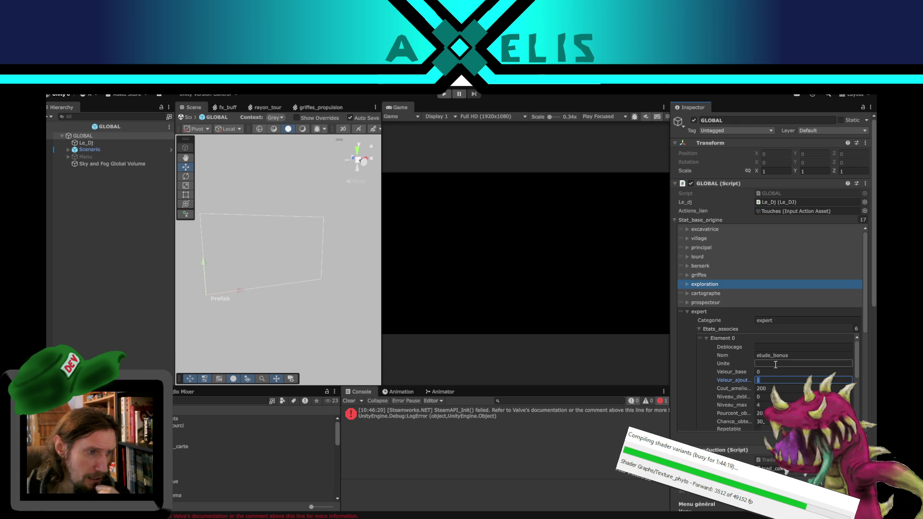
Set the expert etude_bonus added value to 5 and its unit to %.
text(5)
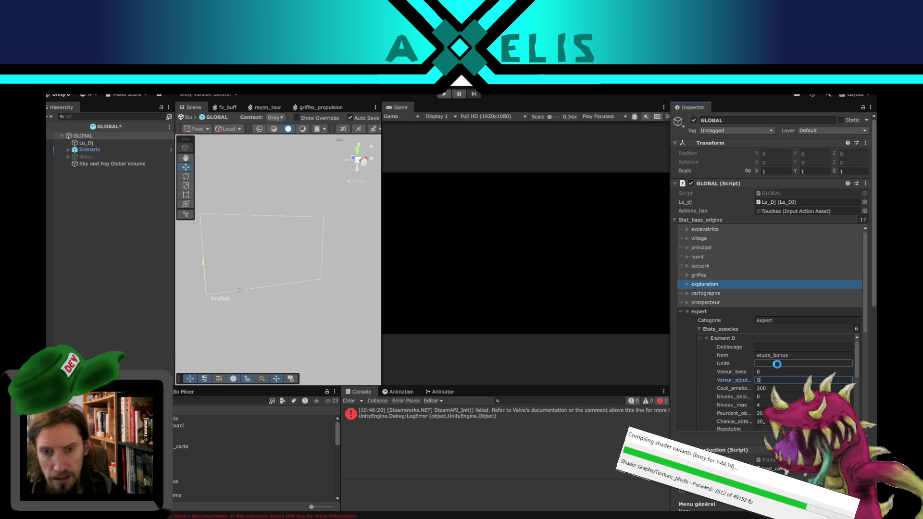
click(758, 404)
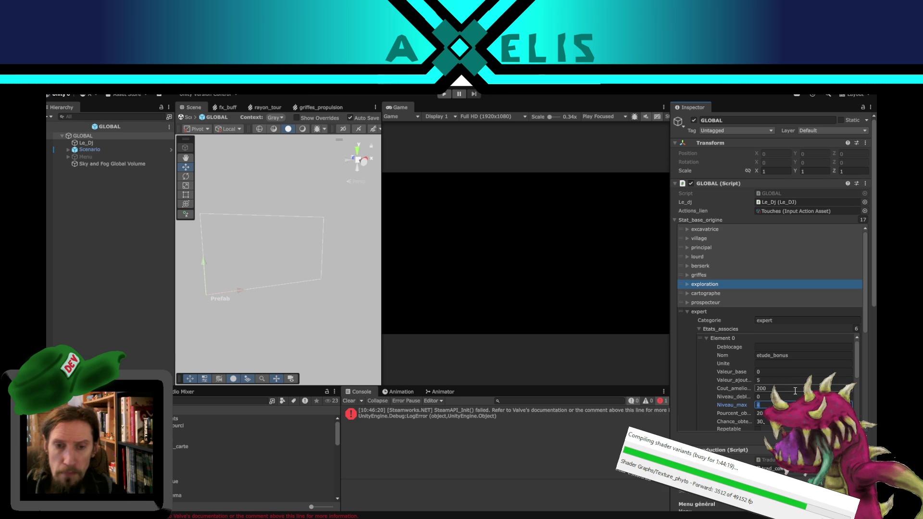
scroll(720, 379, down, 3)
scroll(801, 374, up, 2)
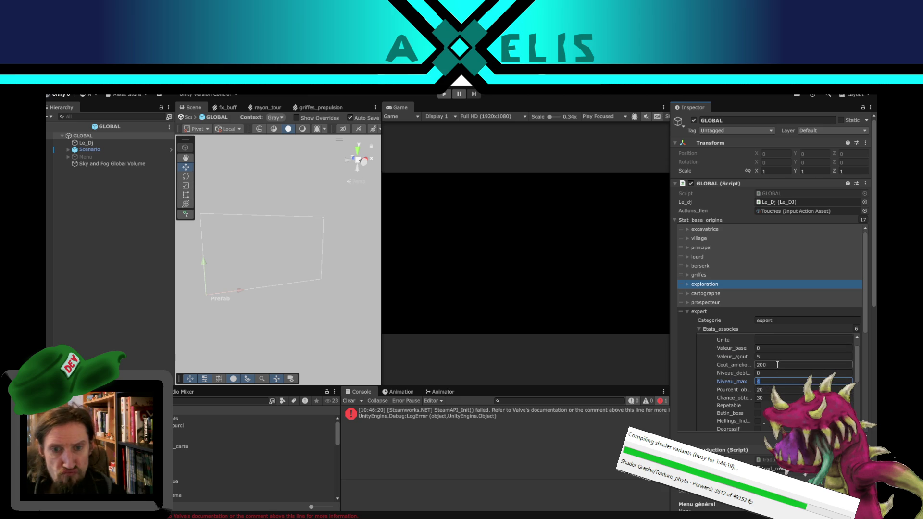
click(781, 340)
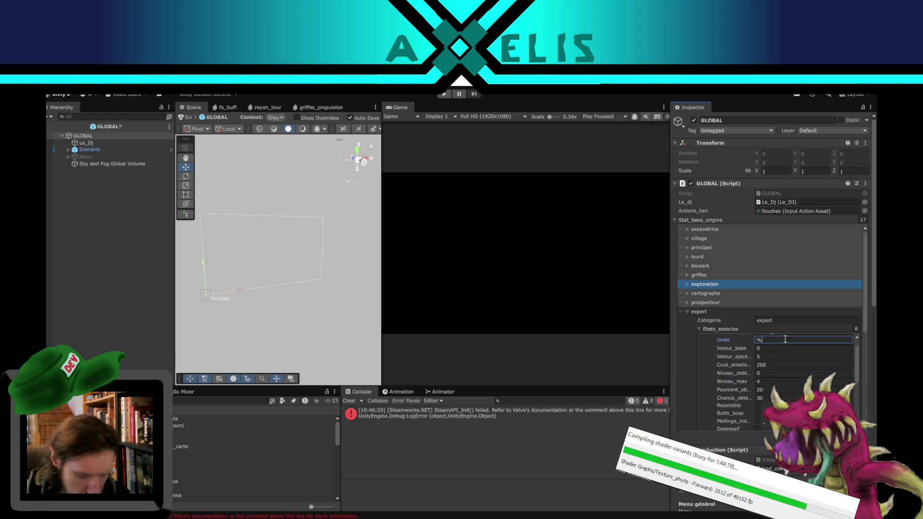
text(%)
scroll(846, 384, up, 1)
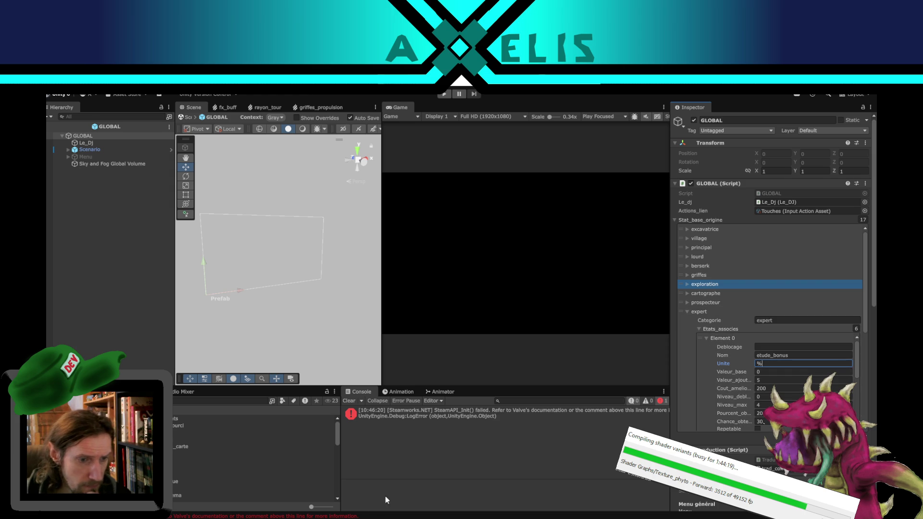
key(alt+Tab)
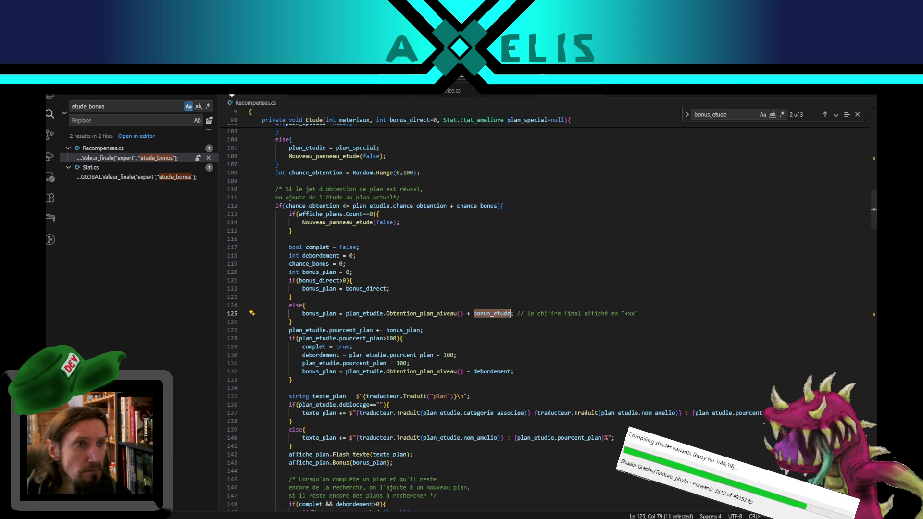
Find the etude_bonus translation line in trad_complet.csv.
click(300, 95)
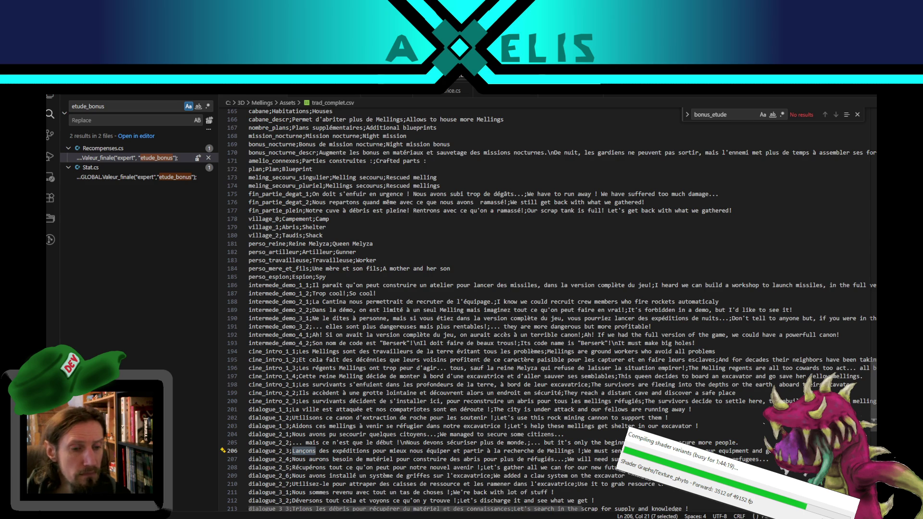
key(alt+Tab)
click(805, 355)
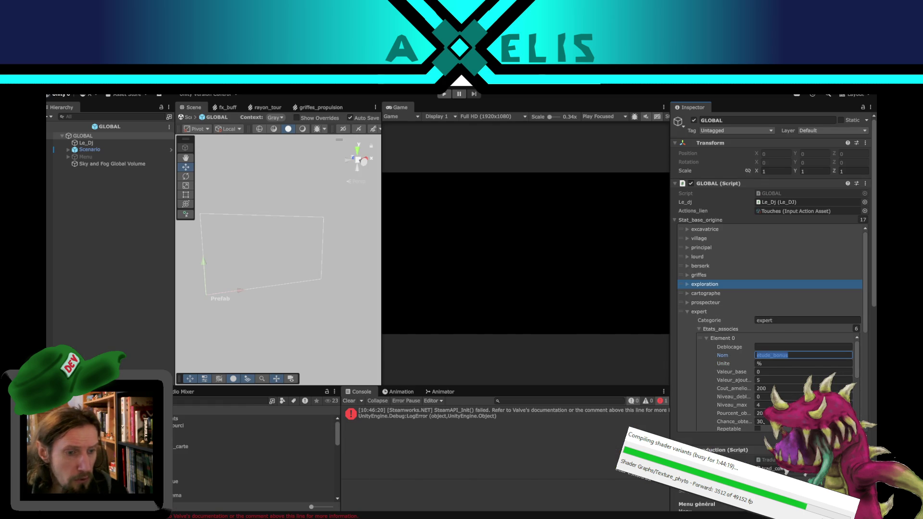
key(alt+Tab)
key(ctrl+f)
text(etude_bonus)
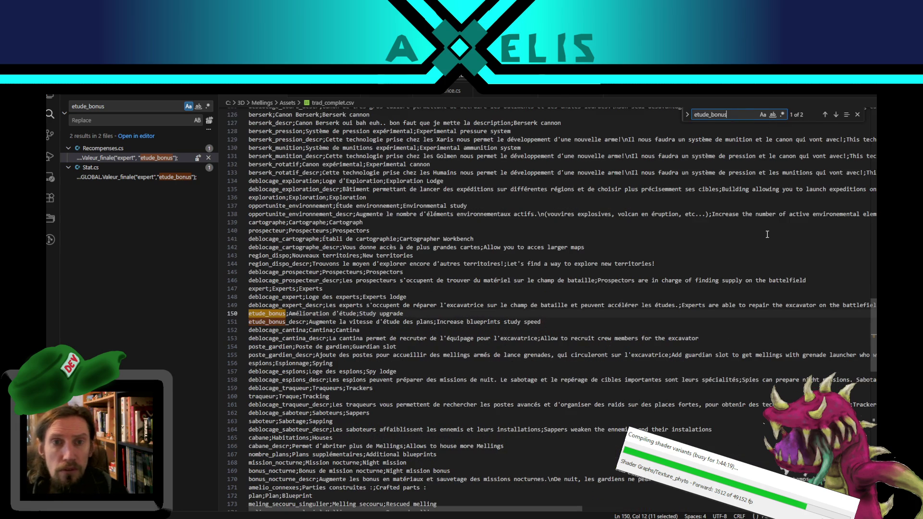
click(312, 314)
Shorten the French description to 'Augmente le gain d'étude des plans'.
double_click(322, 321)
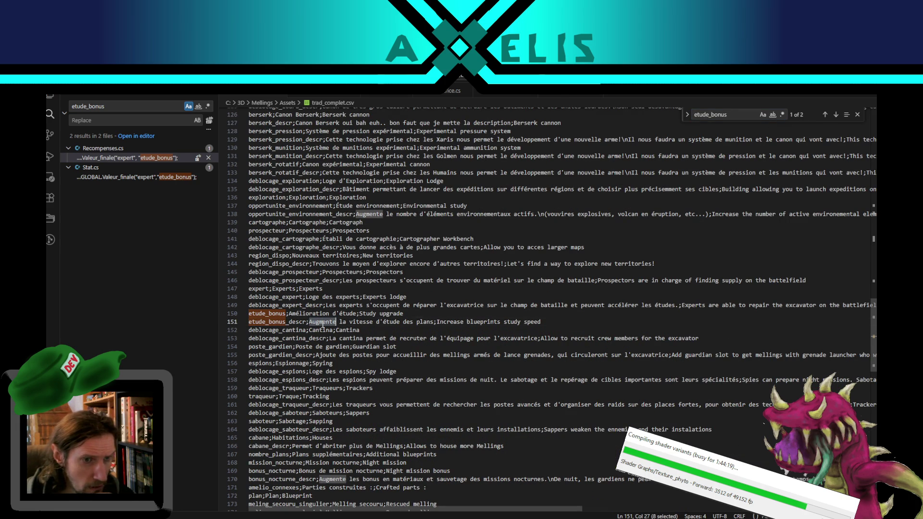
click(433, 321)
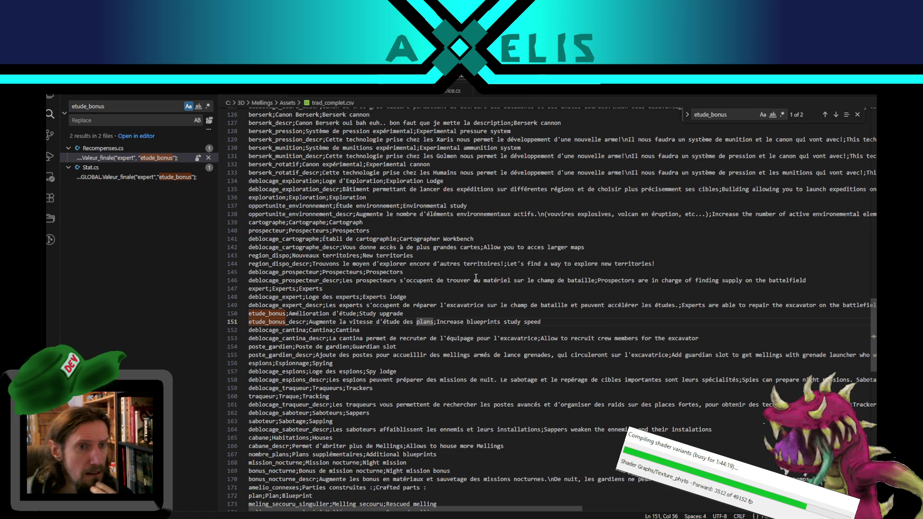
scroll(436, 267, up, 3)
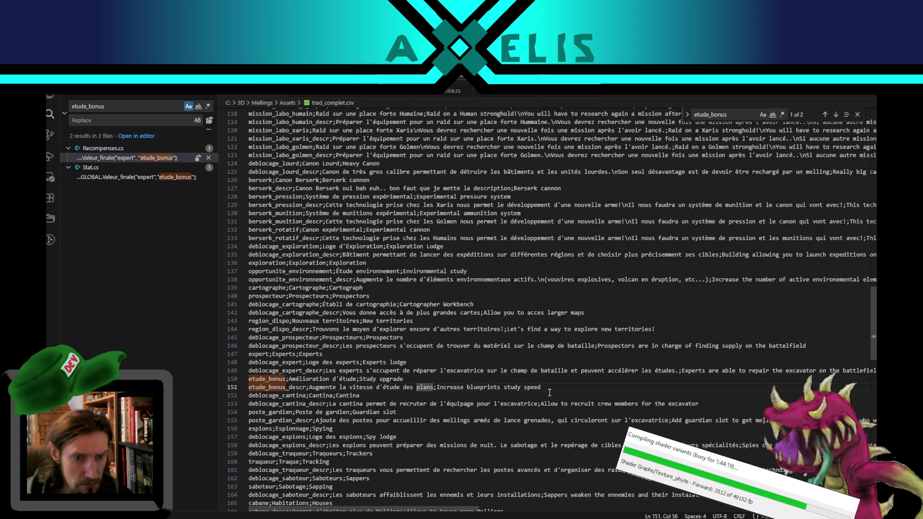
double_click(364, 387)
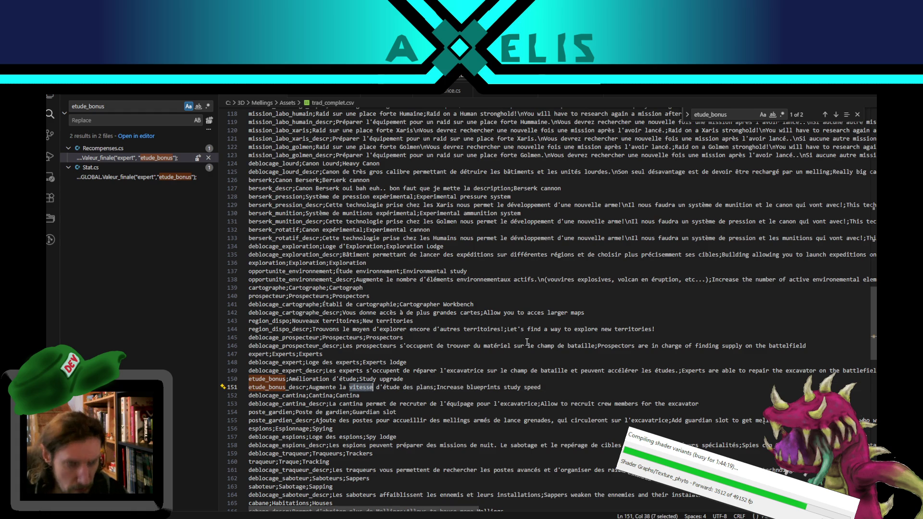
key(BackSpace)
key(BackSpace)
key(BackSpace)
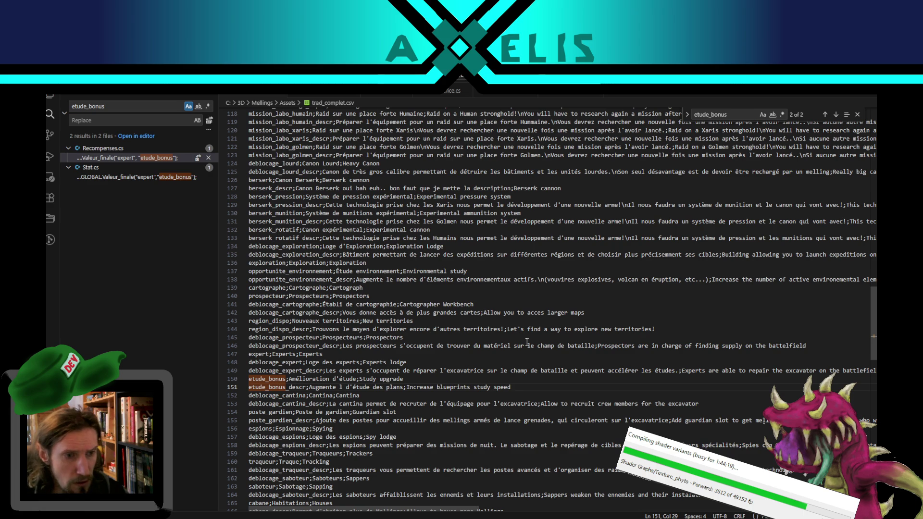
text(e gain)
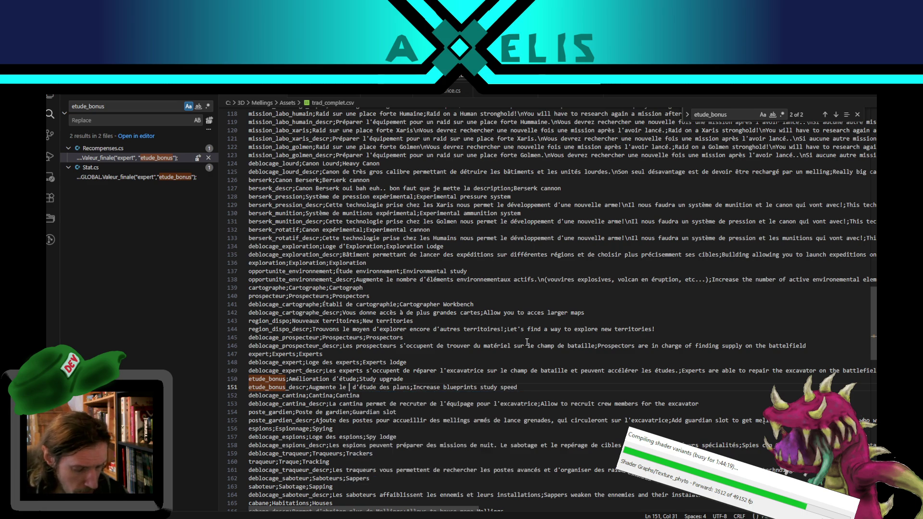
key(ctrl+Right)
key(ctrl+Right)
key(ctrl+Right)
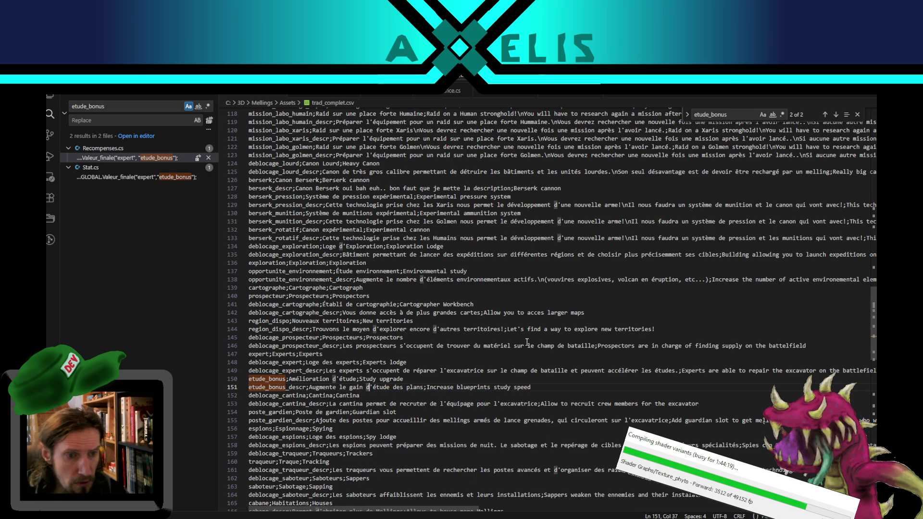
text(à chaque )
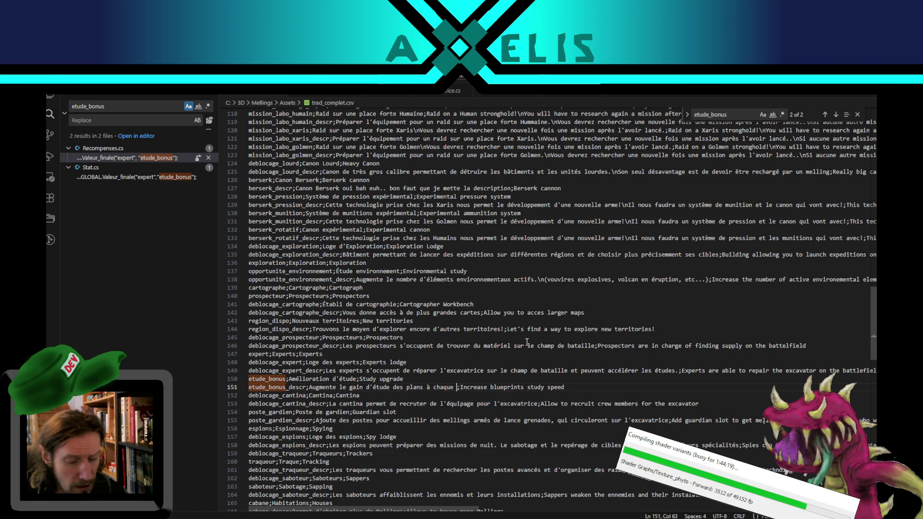
text(ressourc)
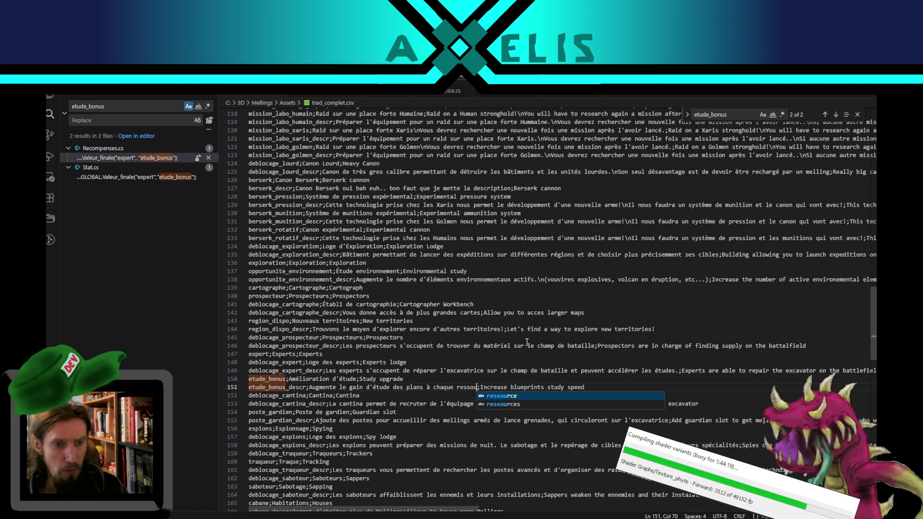
key(ctrl+BackSpace)
key(BackSpace)
key(BackSpace)
key(BackSpace)
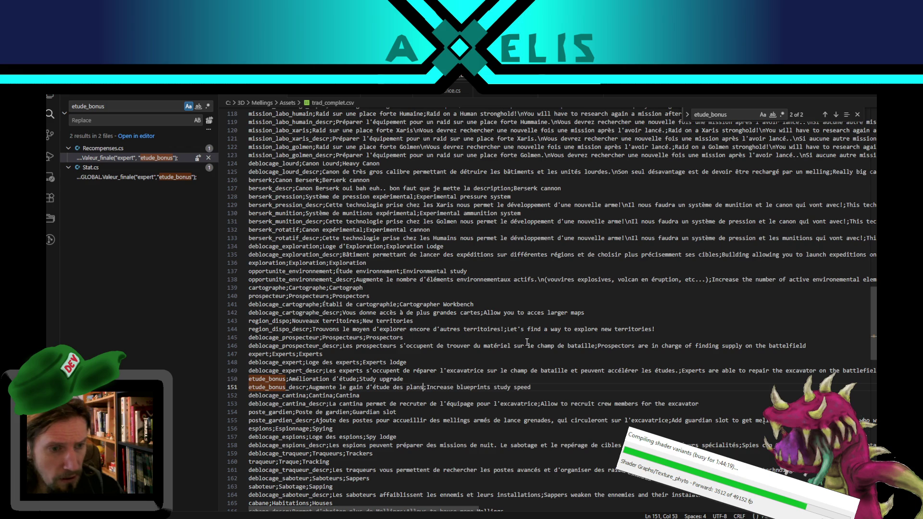
text(s)
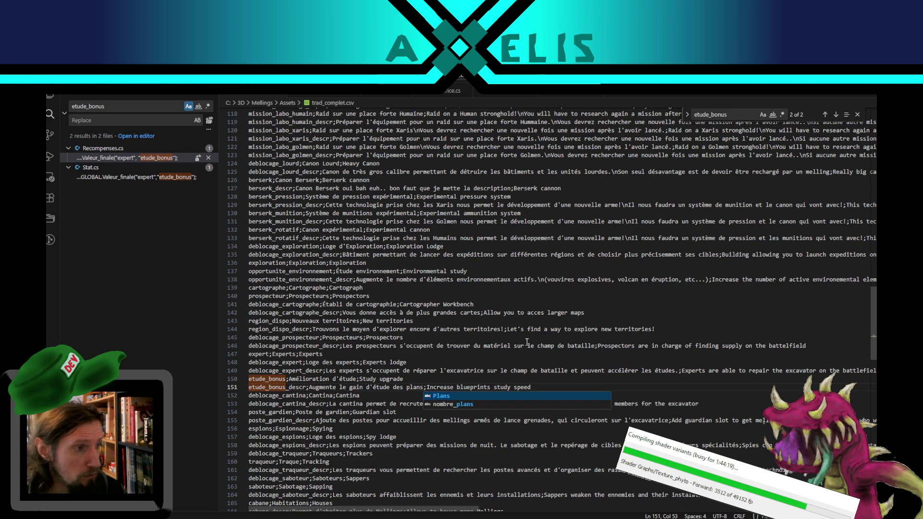
key(Escape)
Replace 'speed' with 'gain' so the English reads 'Increase blueprints study gain'.
double_click(533, 387)
text(gai)
key(Return)
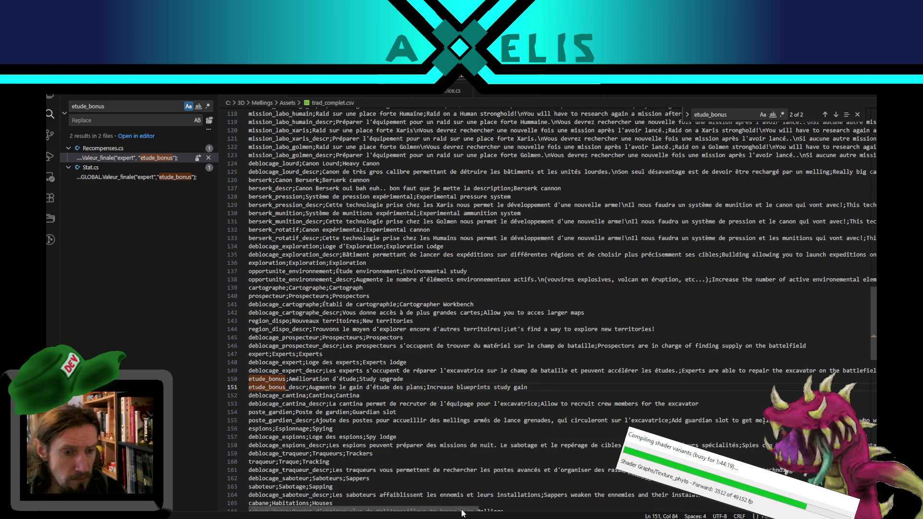
key(alt+Tab)
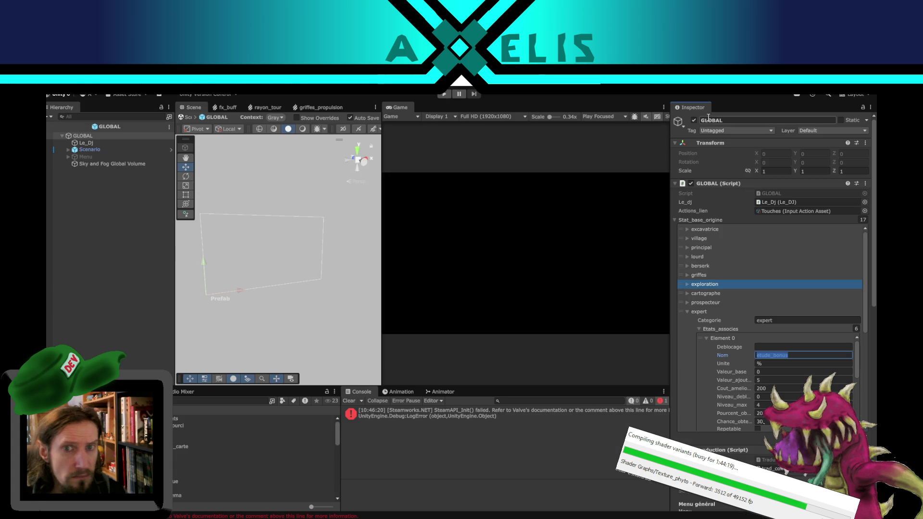
Confirm the Nom field and exit GLOBAL prefab mode back to the Intro scene.
click(763, 372)
key(Tab)
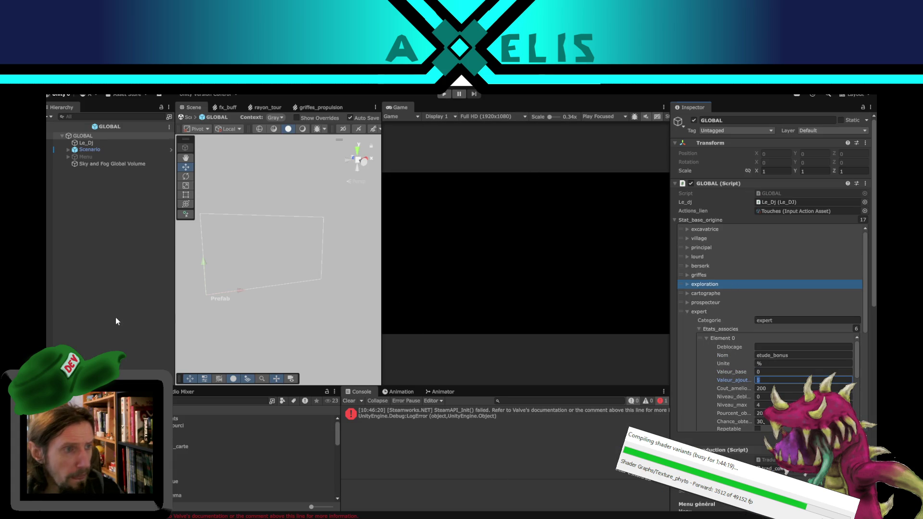
click(50, 116)
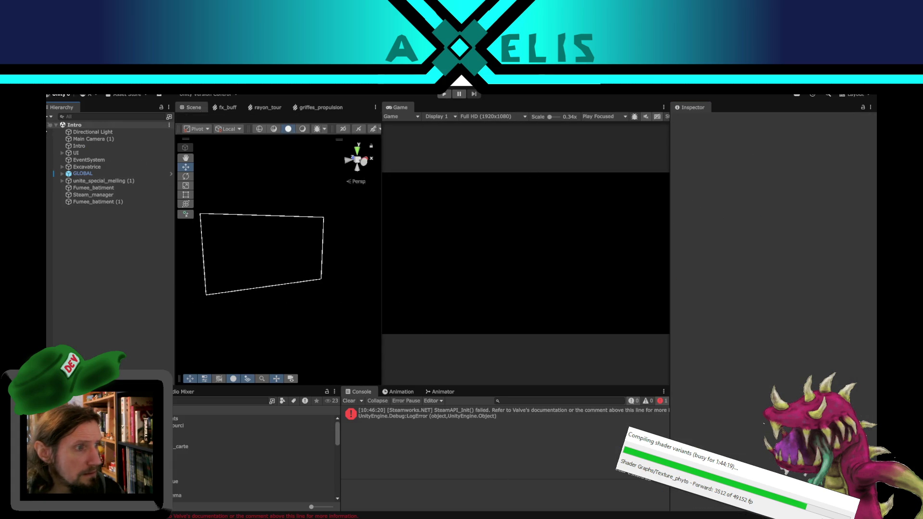
mouse_move(282, 264)
mouse_down()
mouse_move(287, 289)
mouse_move(280, 264)
mouse_move(290, 278)
mouse_move(260, 315)
mouse_move(288, 311)
mouse_move(274, 282)
mouse_move(299, 377)
mouse_up()
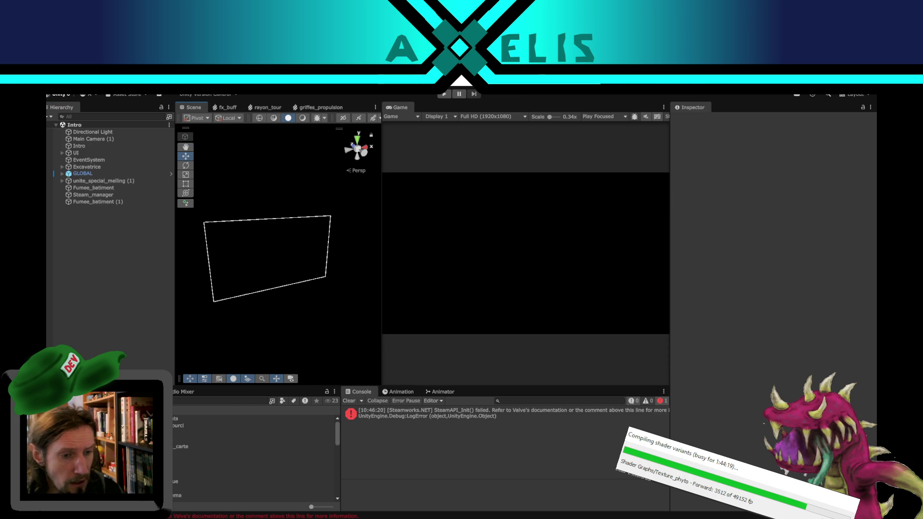
key(alt+Tab)
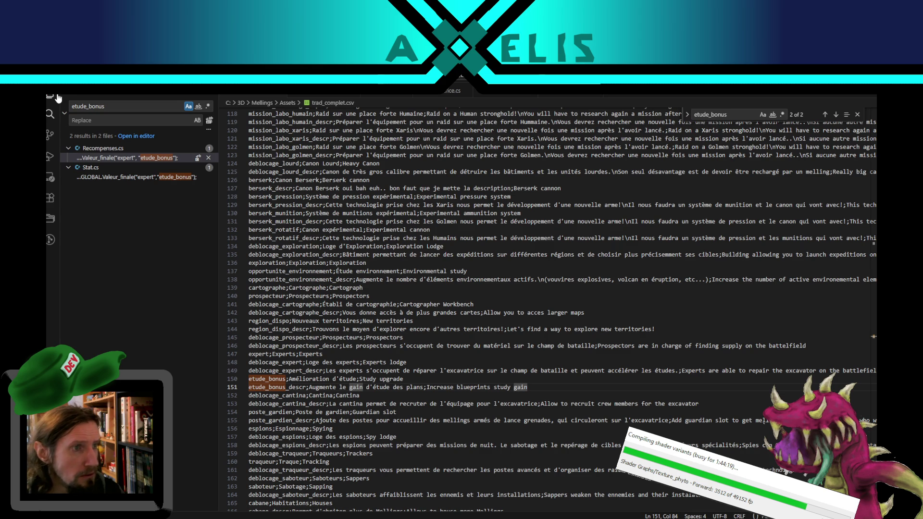
Show the Scripts file list in the Explorer and look over trad_complet.csv lines 147-148.
click(56, 96)
click(377, 364)
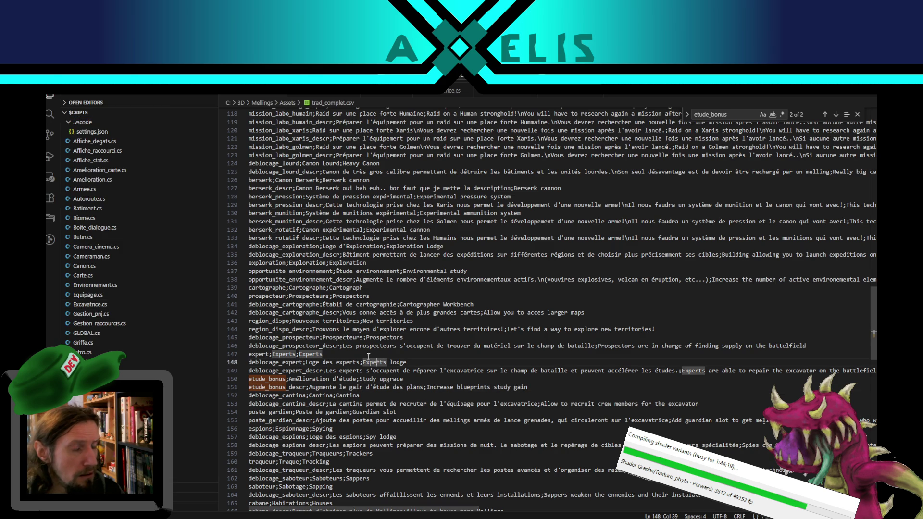
click(324, 353)
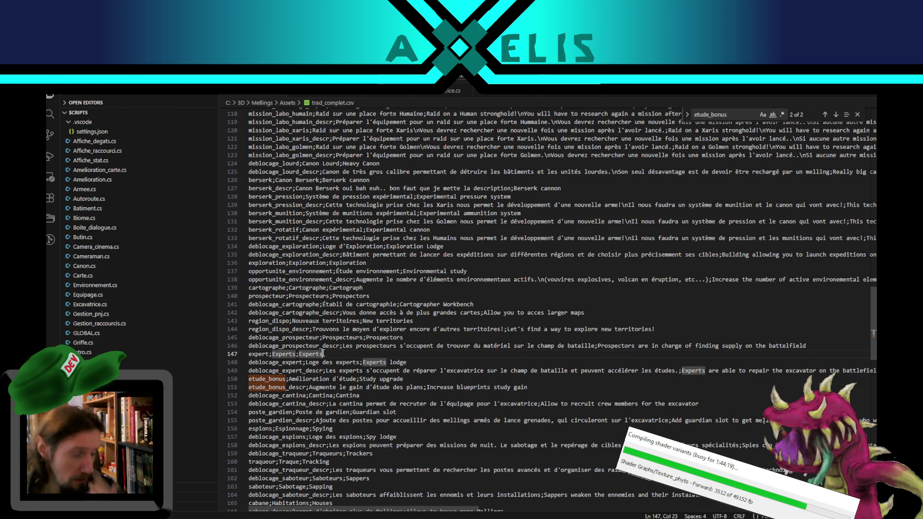
scroll(151, 303, down, 2)
scroll(151, 303, up, 2)
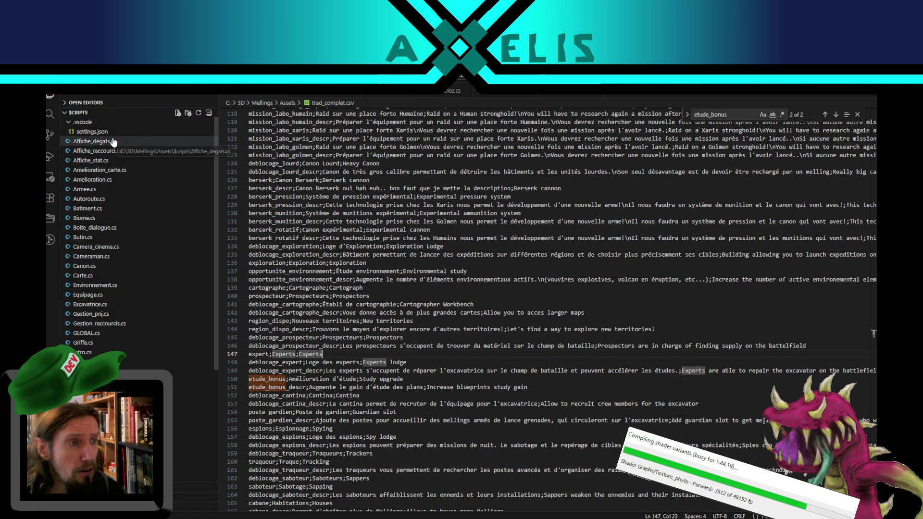
scroll(144, 308, down, 5)
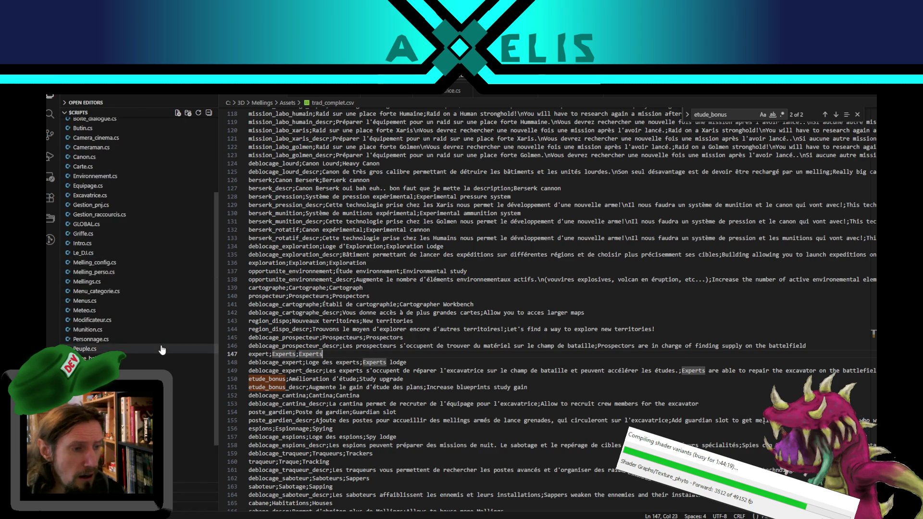
scroll(161, 346, up, 5)
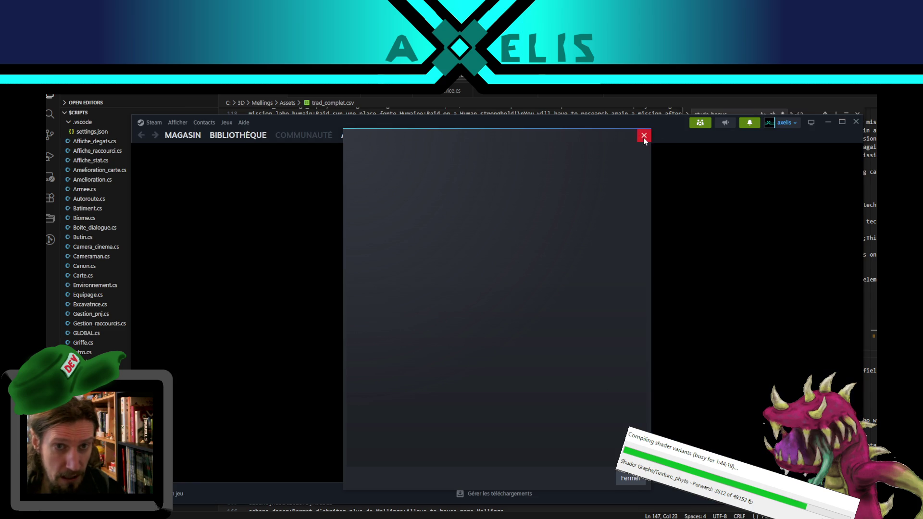
Dismiss the blank Steam dialog and open the Phyto page in the library.
click(644, 136)
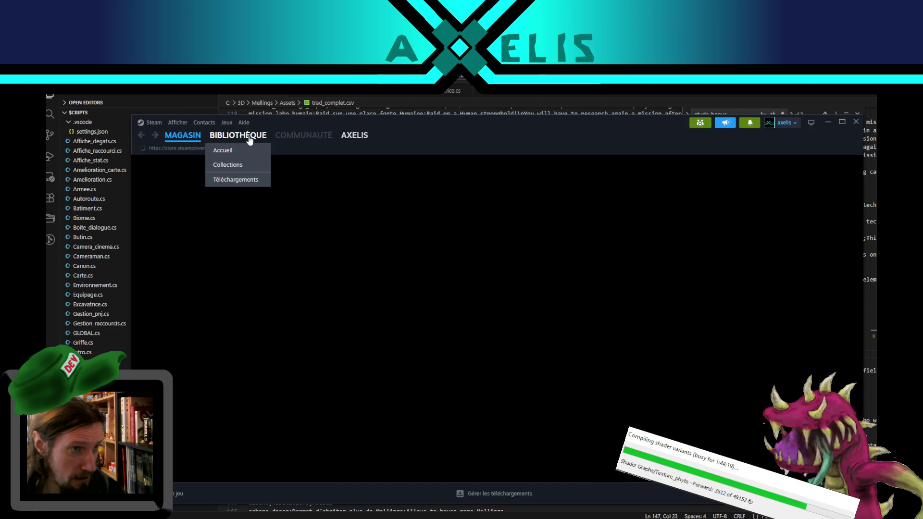
click(248, 137)
click(202, 343)
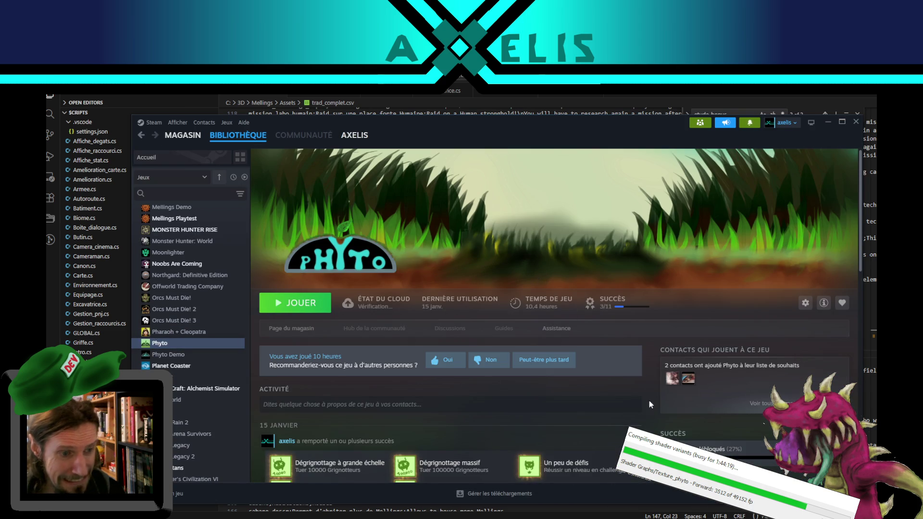
scroll(630, 380, down, 4)
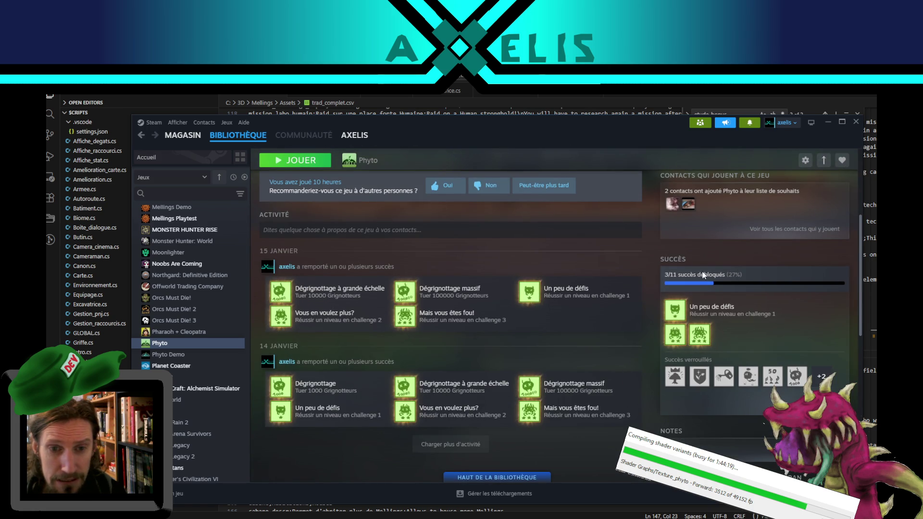
Look through Phyto's achievements, 3 of 11 unlocked, then close the Steam library.
click(819, 378)
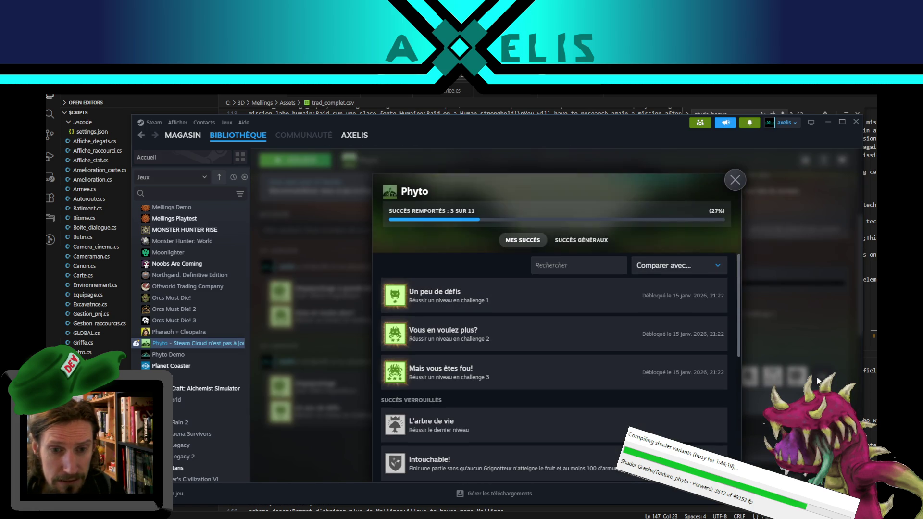
scroll(499, 307, down, 3)
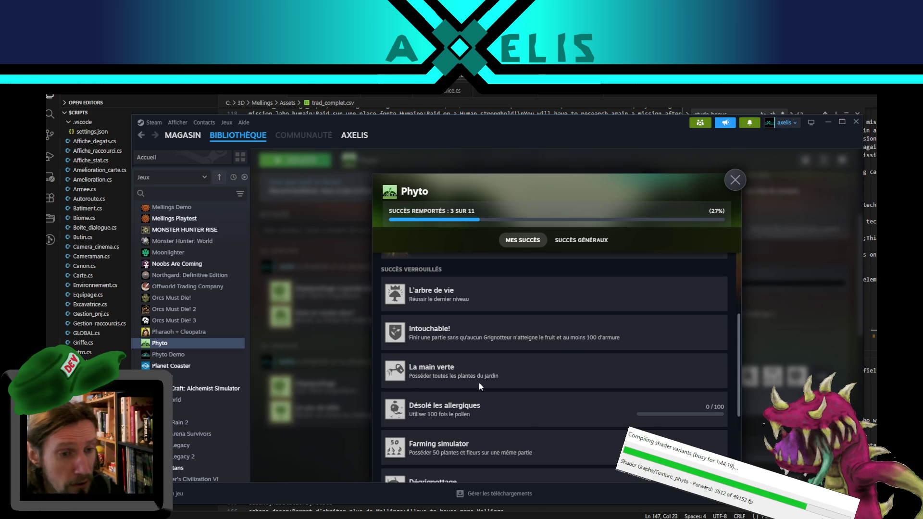
scroll(501, 380, down, 2)
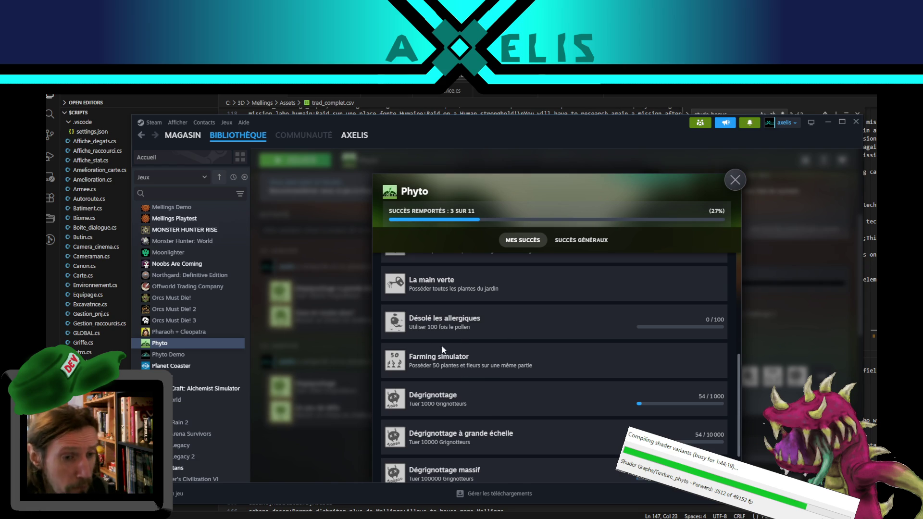
scroll(478, 382, down, 2)
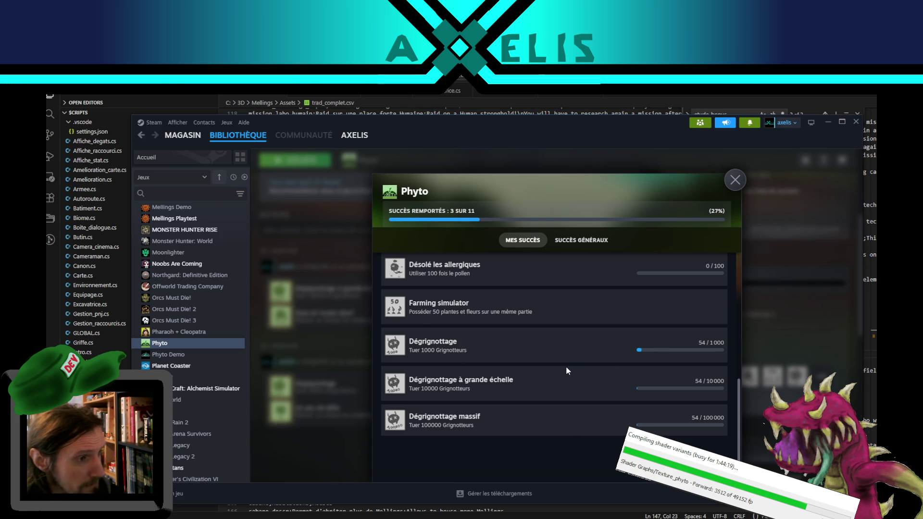
click(735, 180)
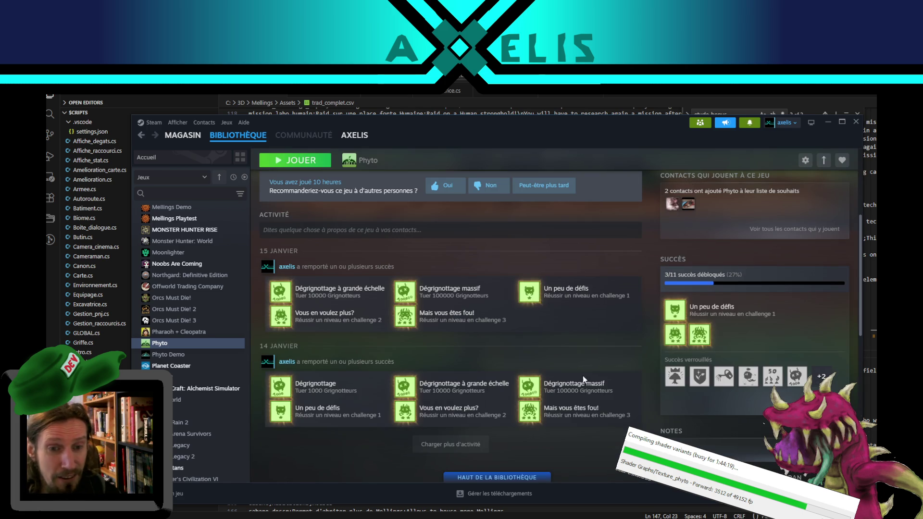
scroll(513, 397, up, 5)
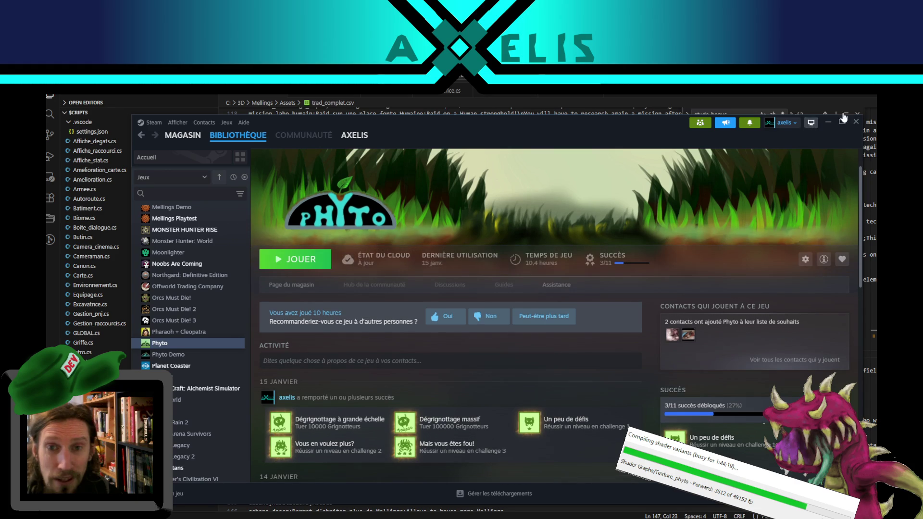
click(856, 122)
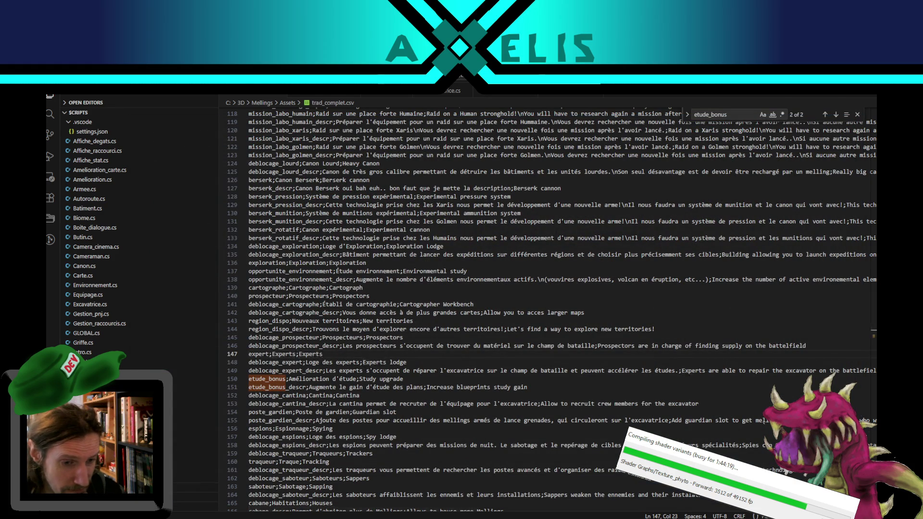
Switch from Visual Studio Code back to the Unity editor.
key(alt+Tab)
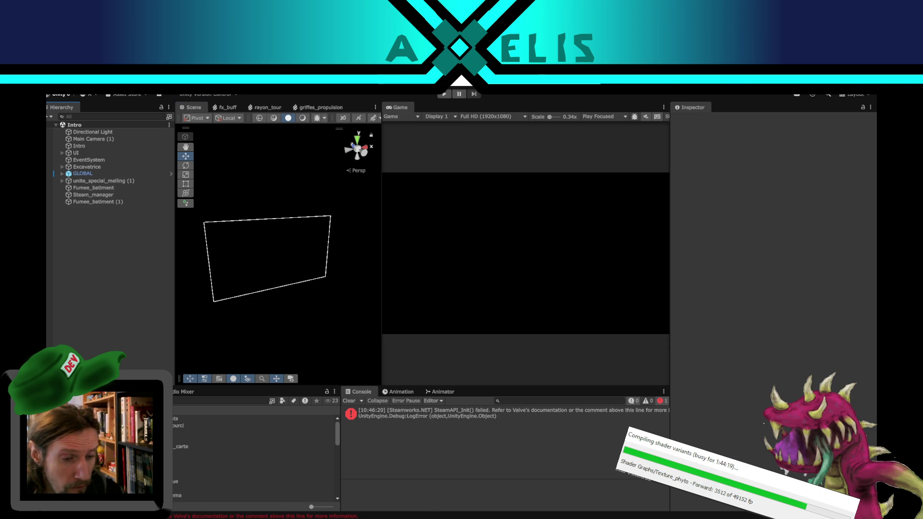
Enter Play mode and start the game from its title menu.
mouse_move(453, 517)
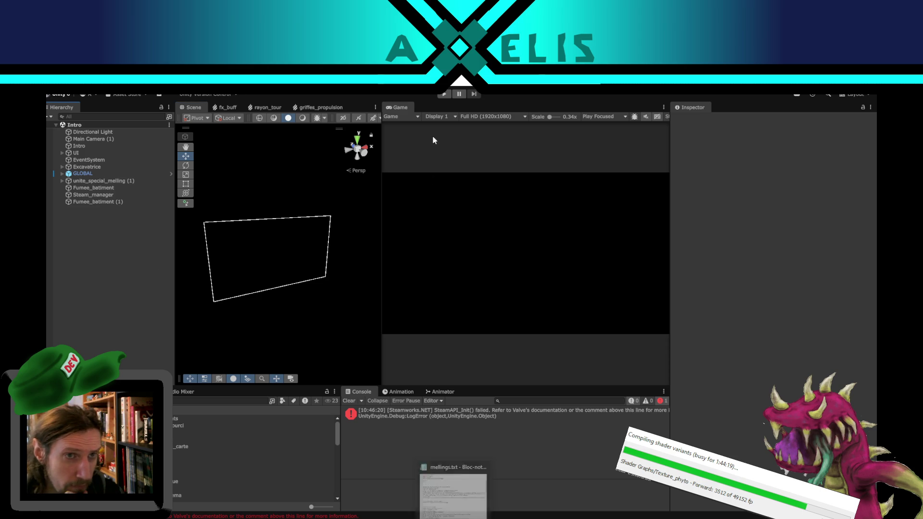
click(444, 94)
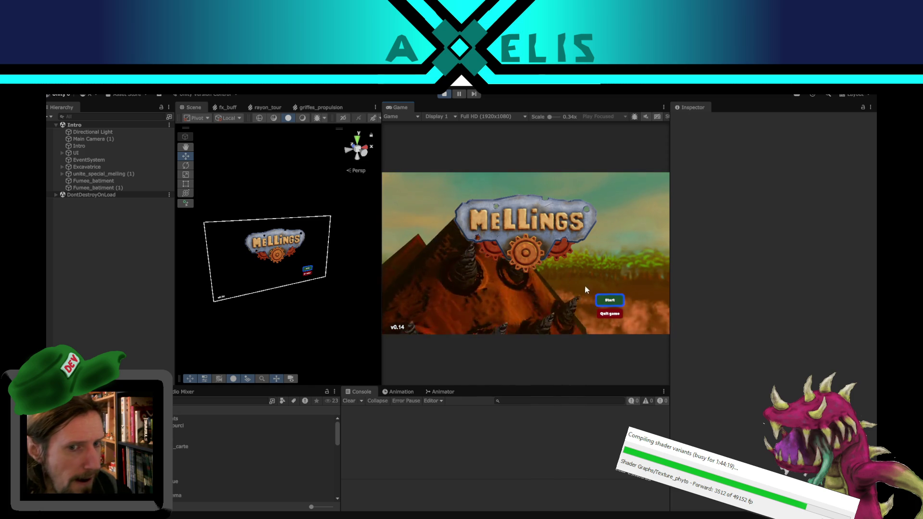
click(608, 301)
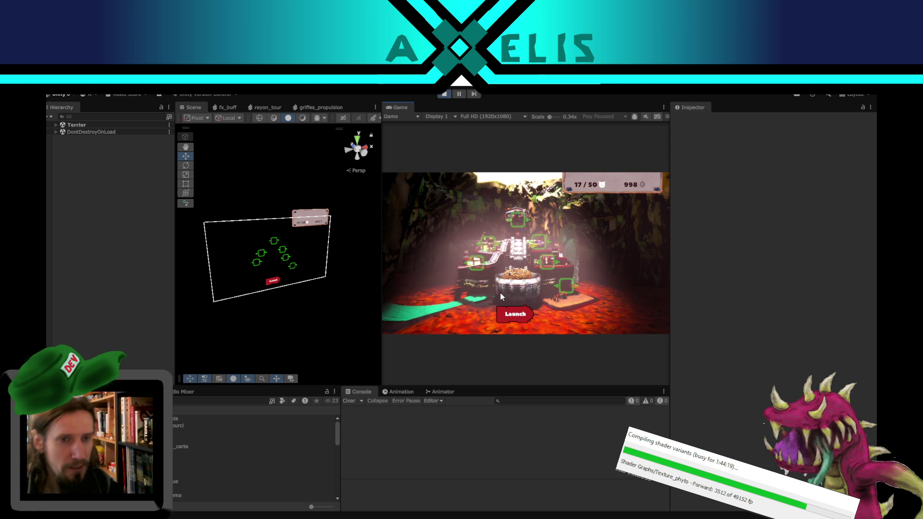
In mission setup, raise Map size to 4 and launch the mission.
click(514, 314)
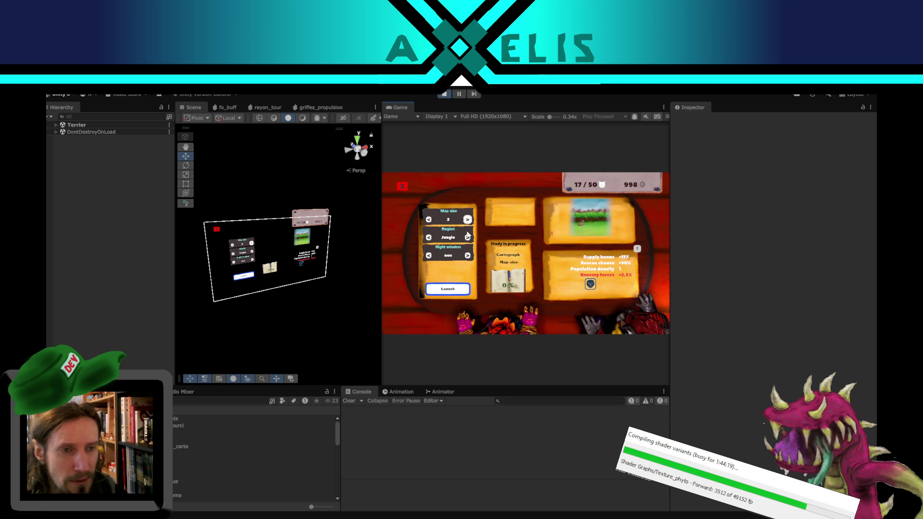
click(467, 219)
click(467, 220)
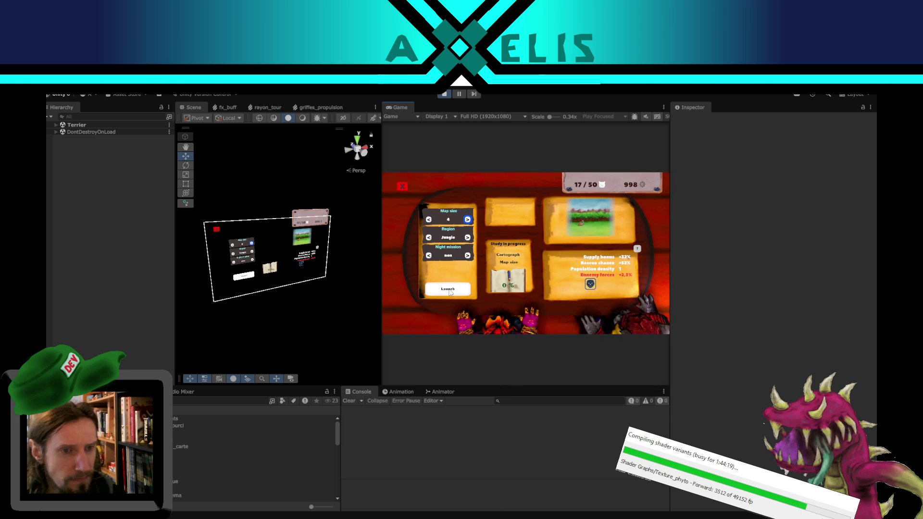
click(450, 290)
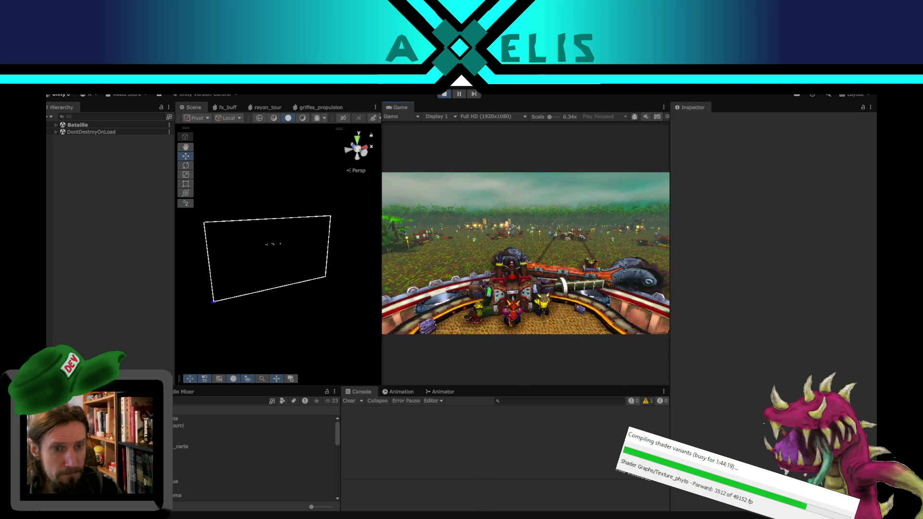
Open the in-game pause menu book with Escape during the jungle mission.
key(Escape)
Set the Game view to Play Maximized, resume play and fire the turret.
click(601, 117)
click(601, 135)
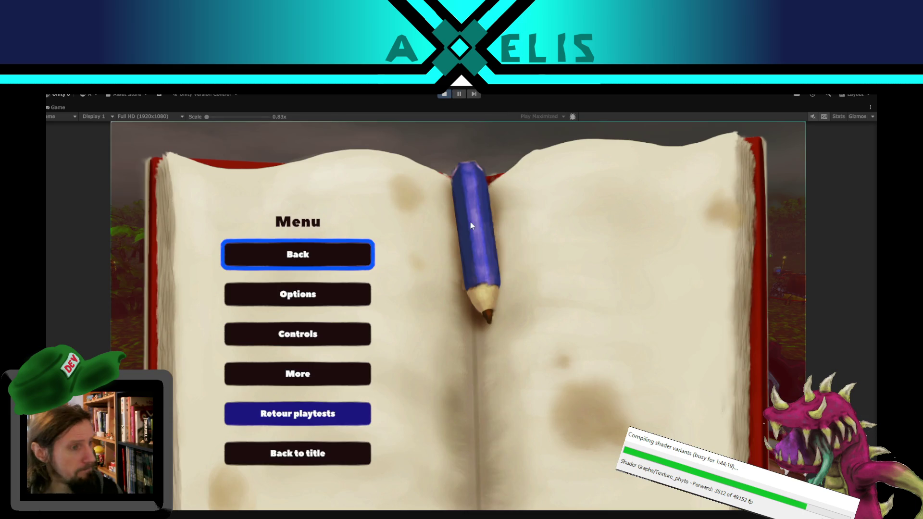
click(302, 260)
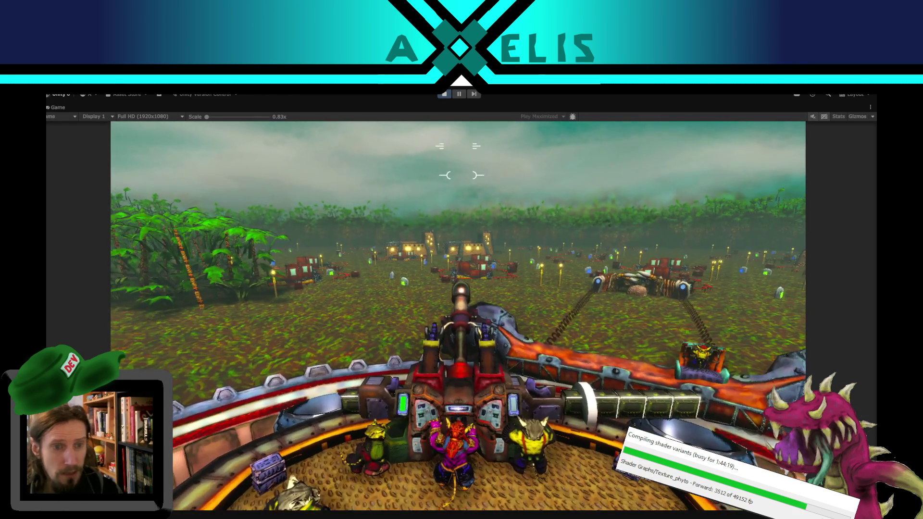
click(456, 170)
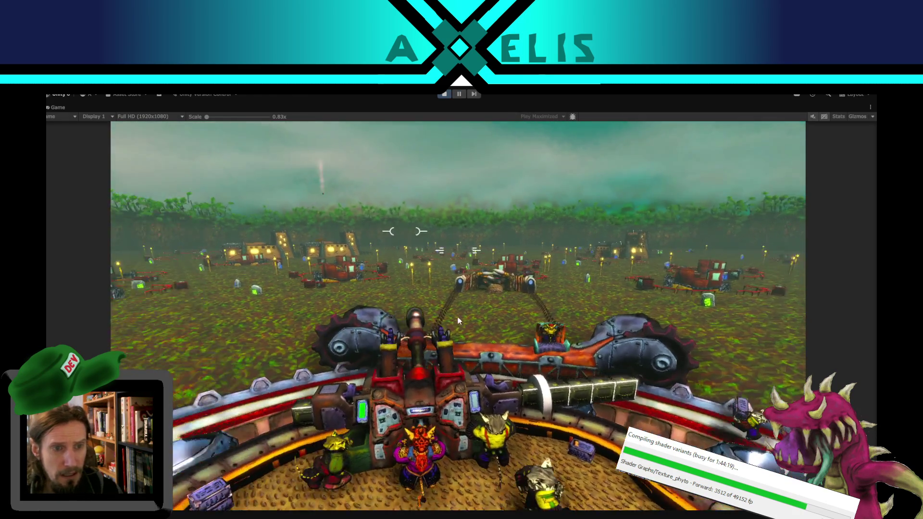
View the pause menu's Controls page, stop the playtest and select the latest claw Console log.
key(Escape)
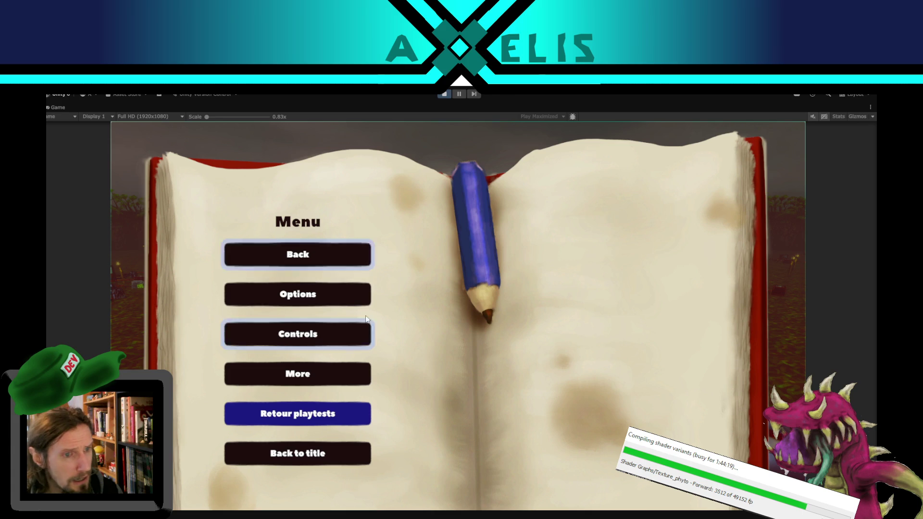
click(354, 332)
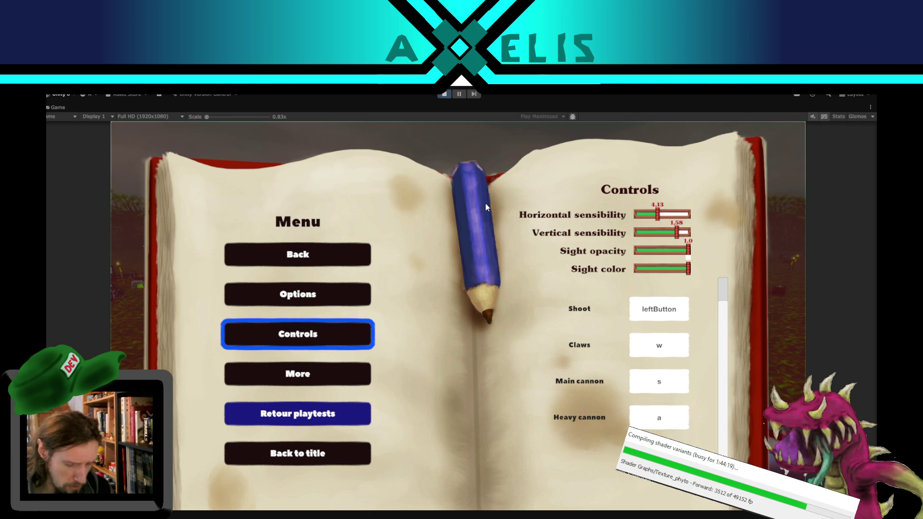
key(Escape)
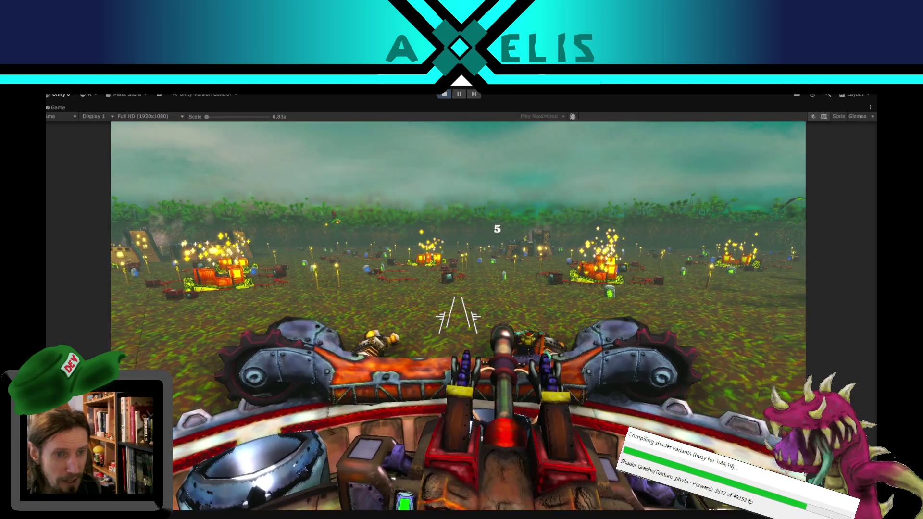
key(Escape)
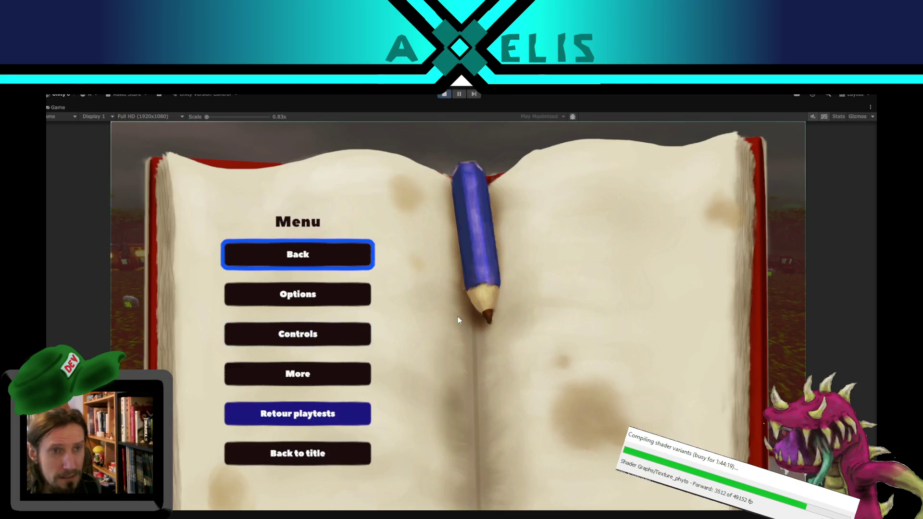
click(446, 94)
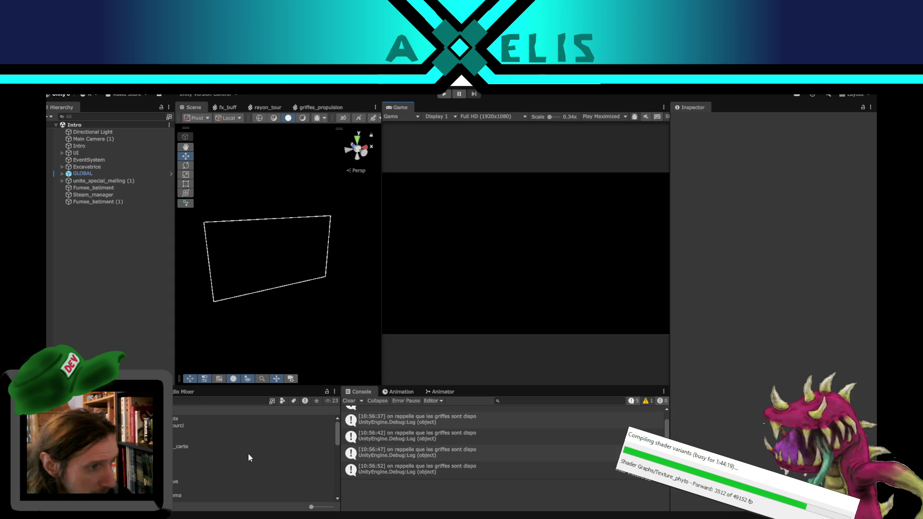
click(468, 469)
Open Griffe.cs from the log and delete the Debug.Log statement on line 178.
double_click(468, 470)
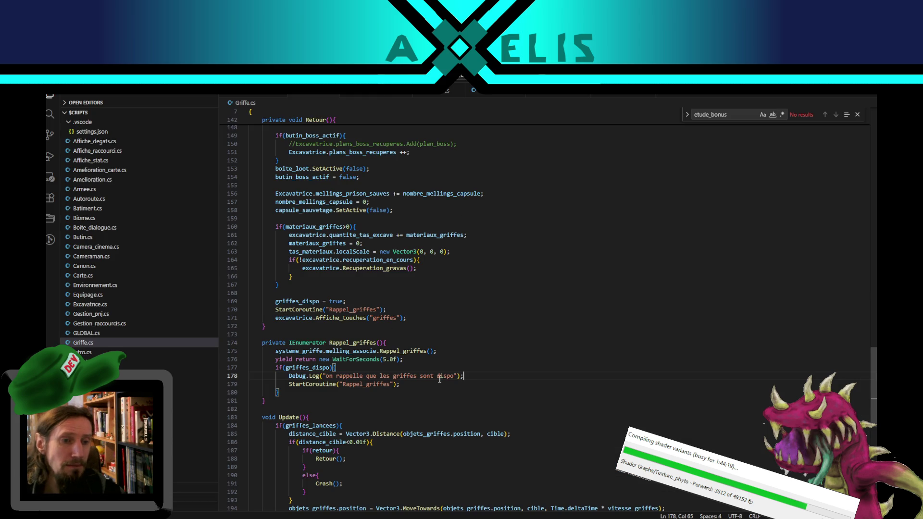
drag(336, 367, 463, 375)
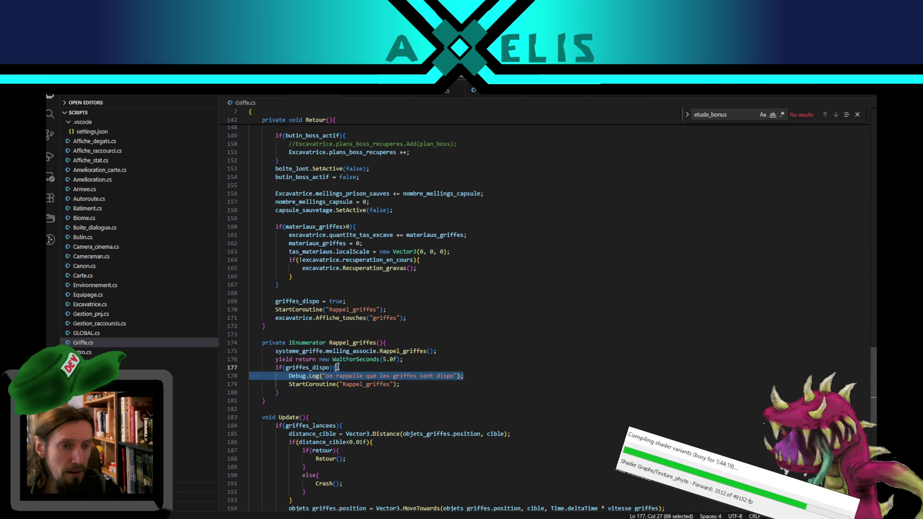
key(Delete)
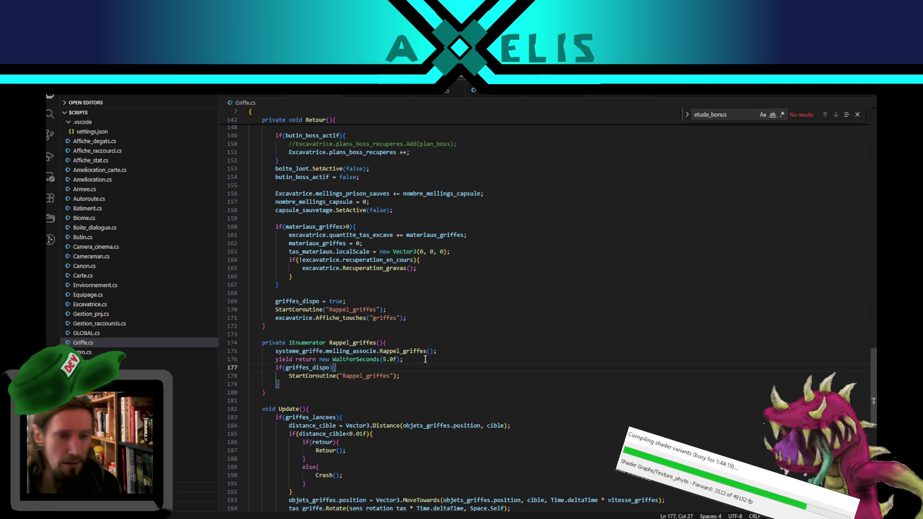
Trace the uses of Rappel_griffes across lines 170–175.
click(378, 376)
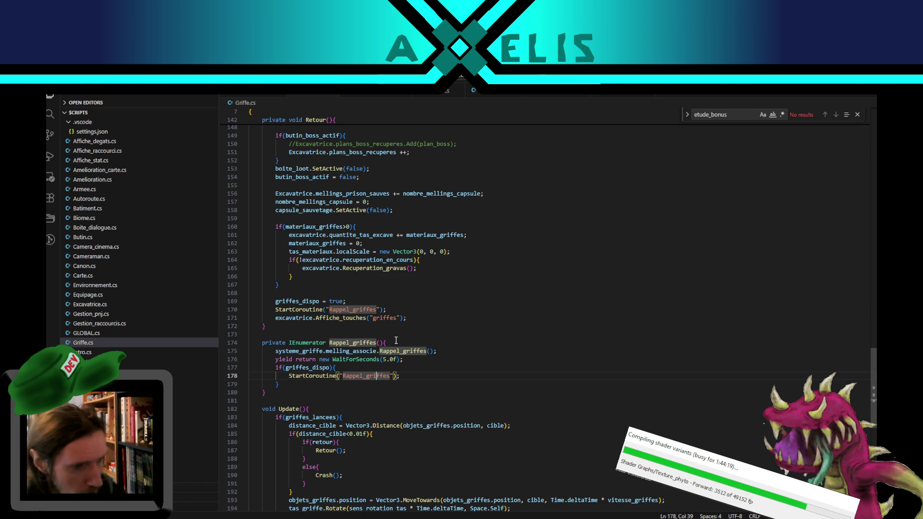
double_click(405, 352)
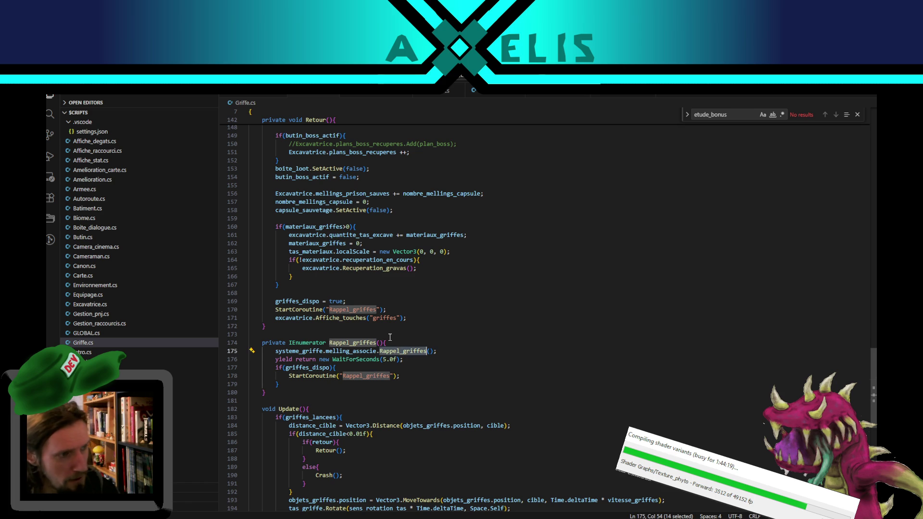
double_click(392, 320)
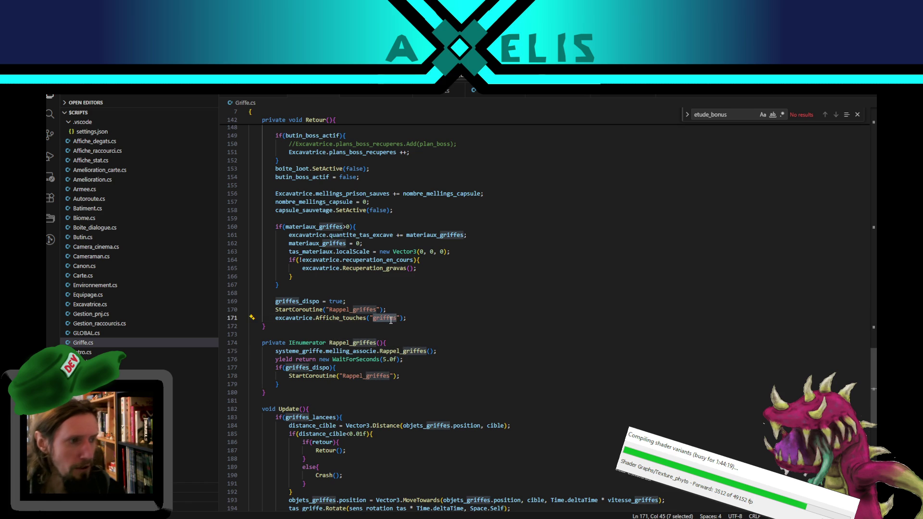
double_click(356, 310)
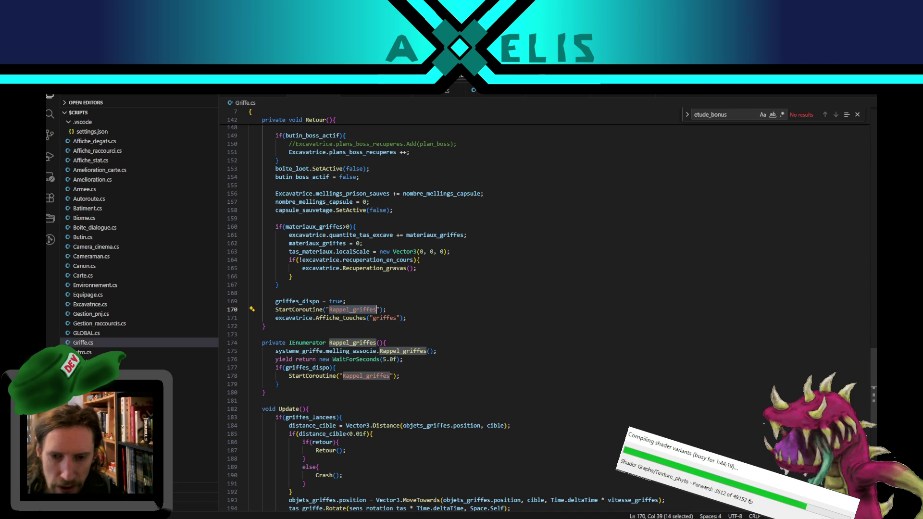
Glance at the system calendar, then return the caret to line 170 of the code.
key(super+alt+d)
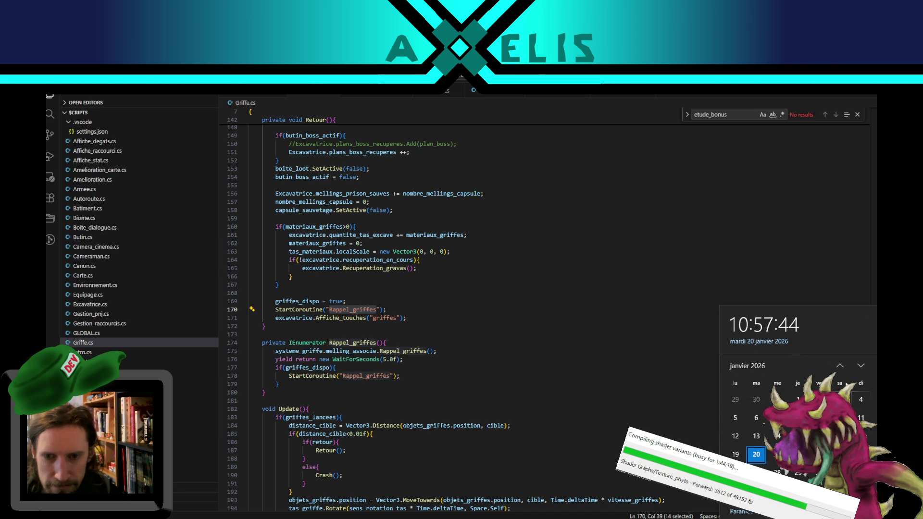
click(860, 365)
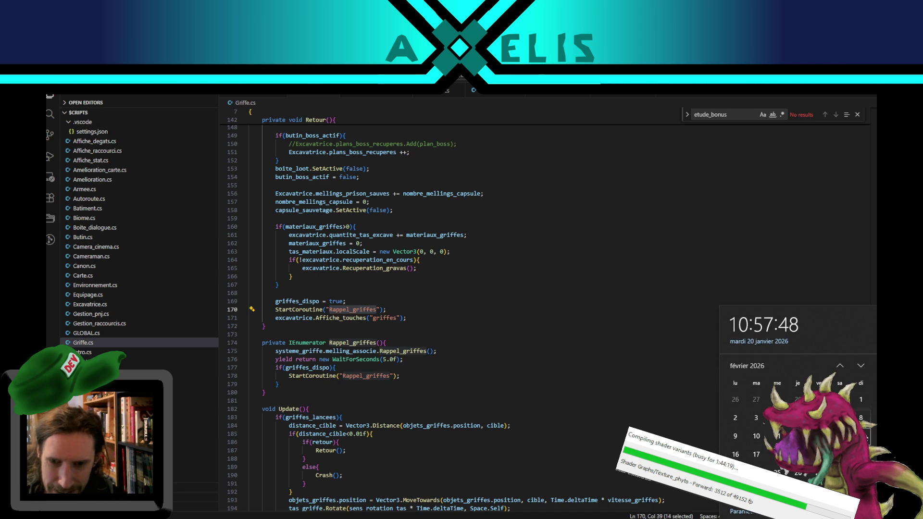
click(840, 366)
click(612, 319)
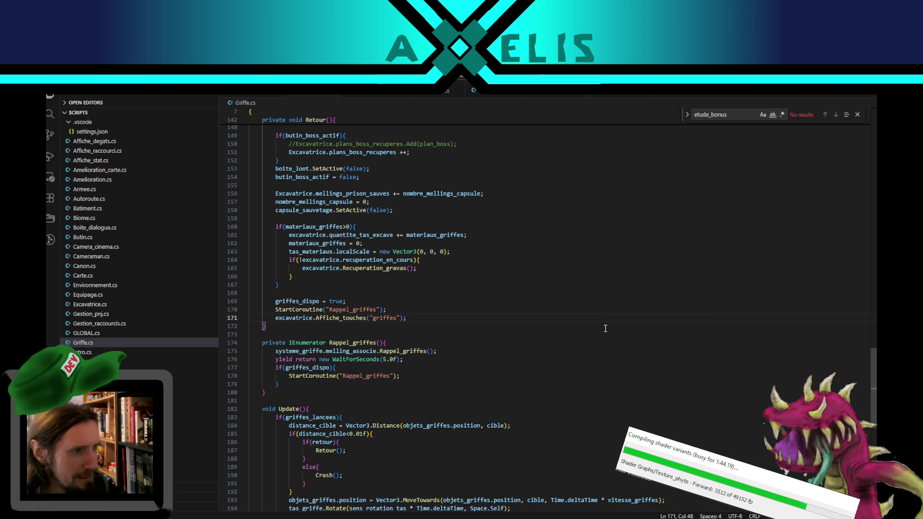
click(394, 311)
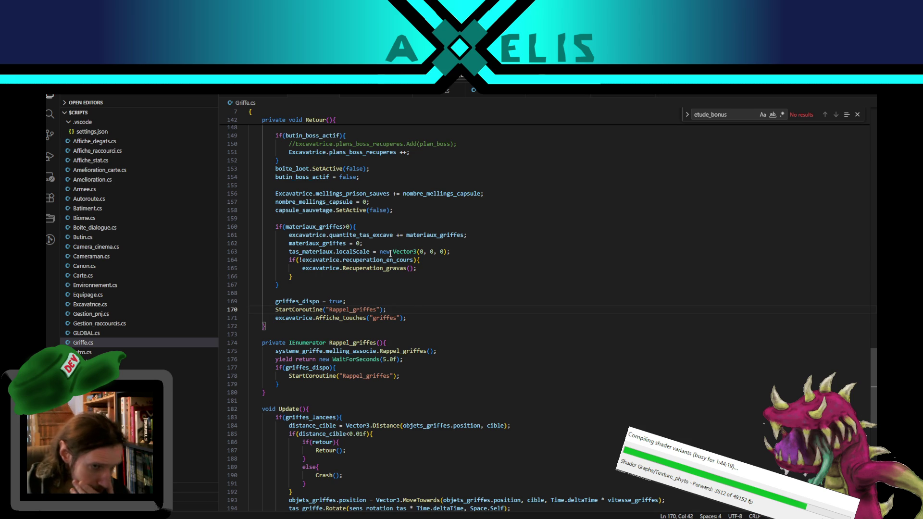
scroll(390, 252, up, 2)
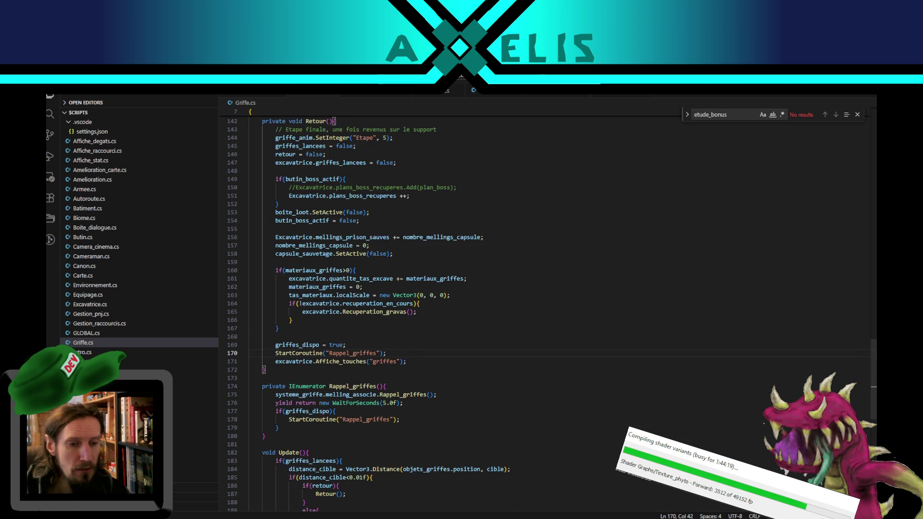
Return to Excavatrice.cs and look over where sensibilite_controlleur is used on line 162.
click(486, 97)
click(298, 96)
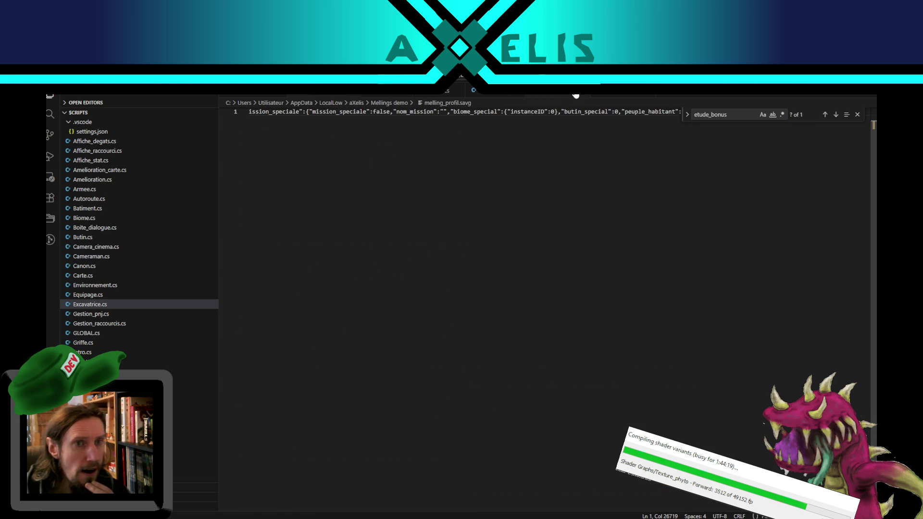
click(365, 100)
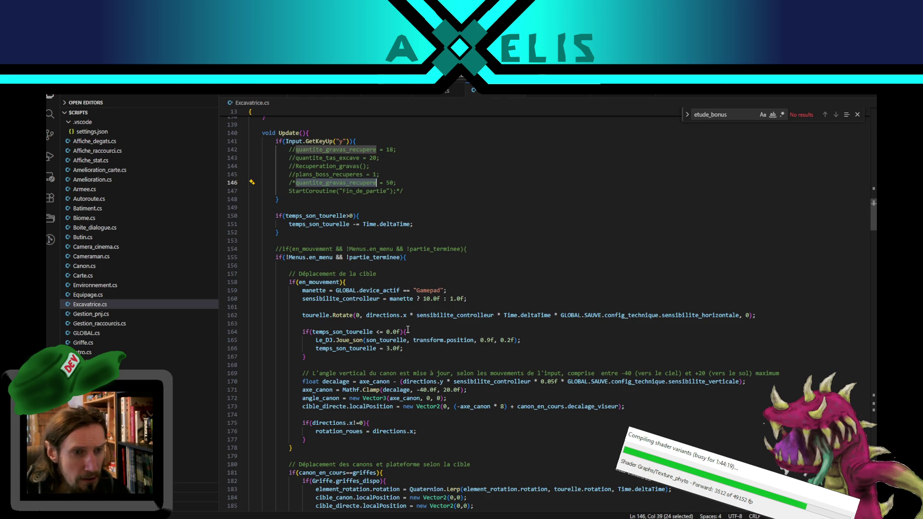
double_click(416, 315)
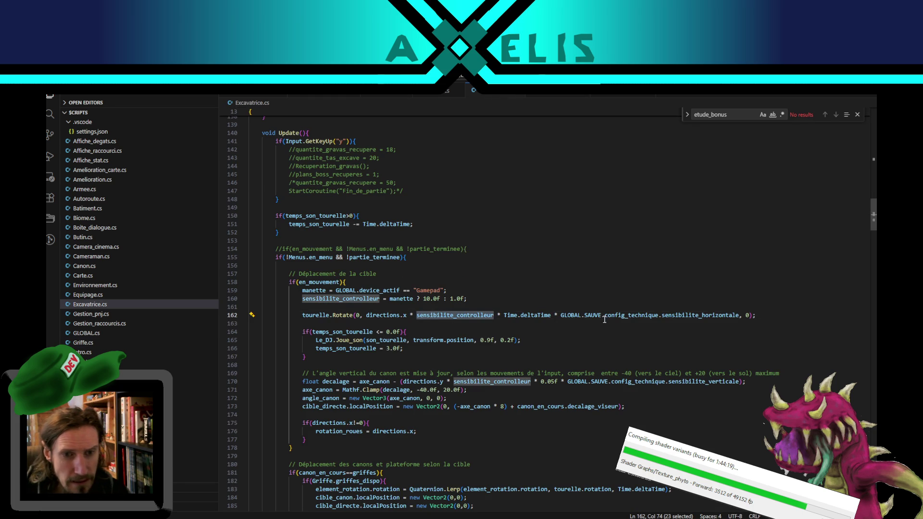
double_click(314, 315)
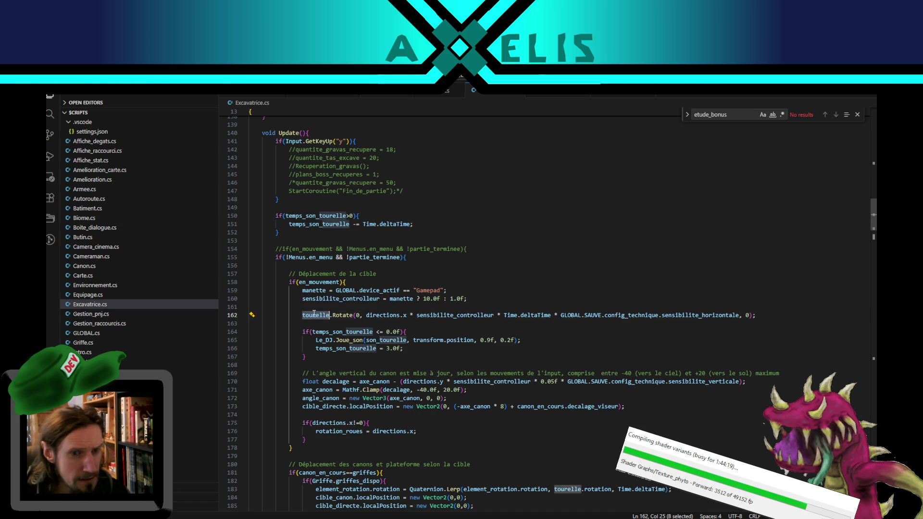
double_click(447, 316)
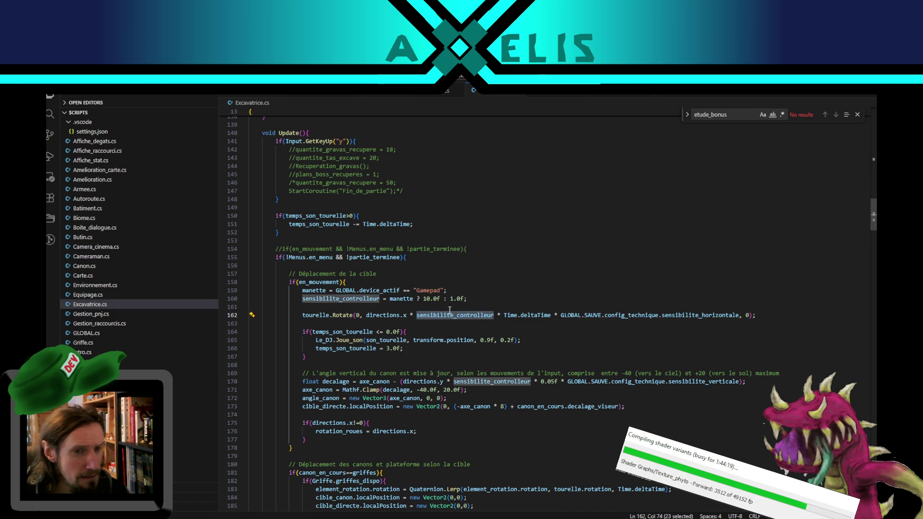
Change the non-gamepad sensitivity on line 160 from 1.0f to 0.1f, then switch back to Unity.
drag(457, 300, 451, 298)
click(454, 298)
key(BackSpace)
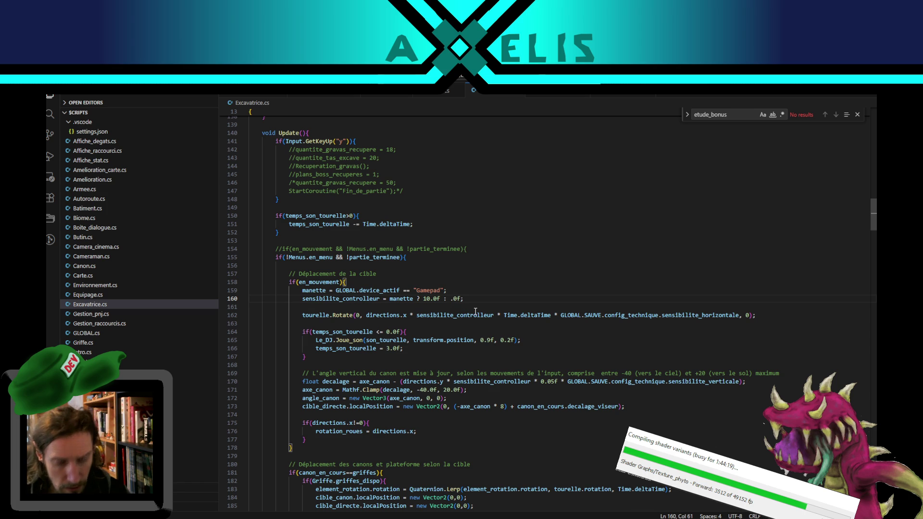
key(Delete)
key(Delete)
text(0.0)
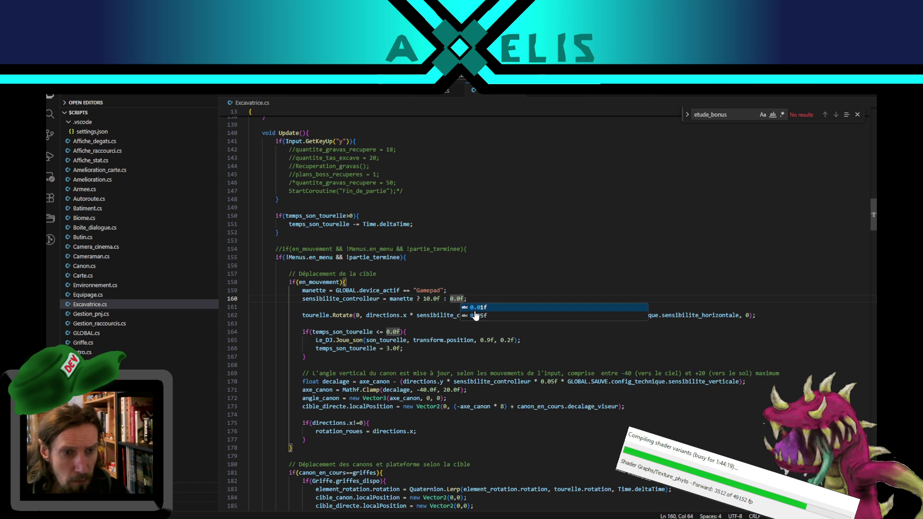
key(BackSpace)
text(1)
key(Escape)
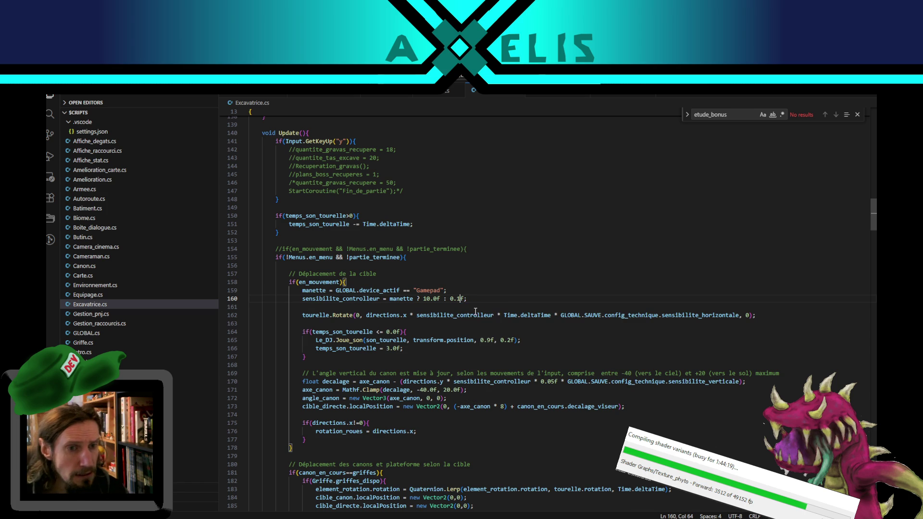
click(451, 290)
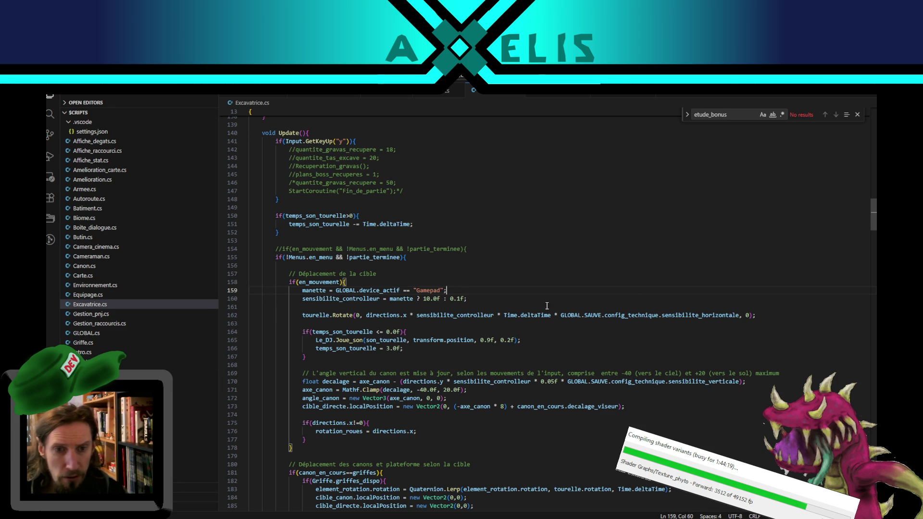
key(alt+Tab)
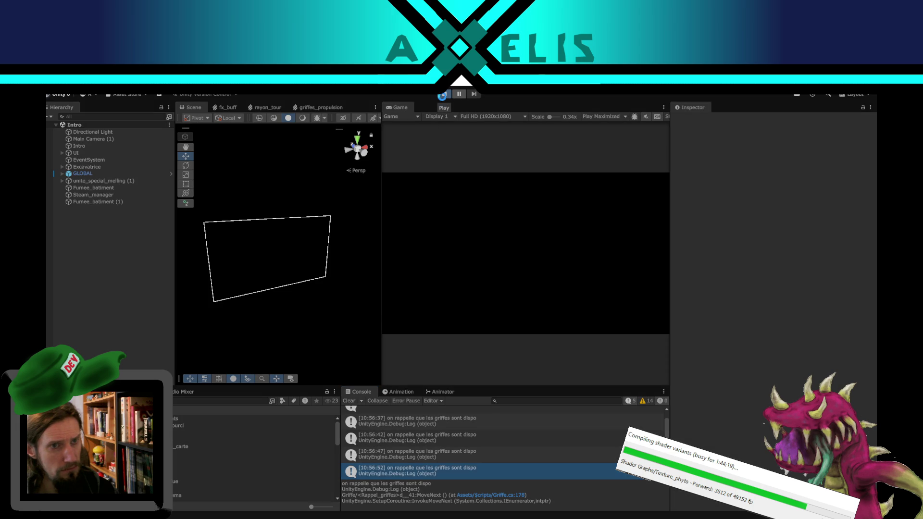
Play, choose Start on the title screen, and open the cave hub's expedition setup panel.
click(442, 96)
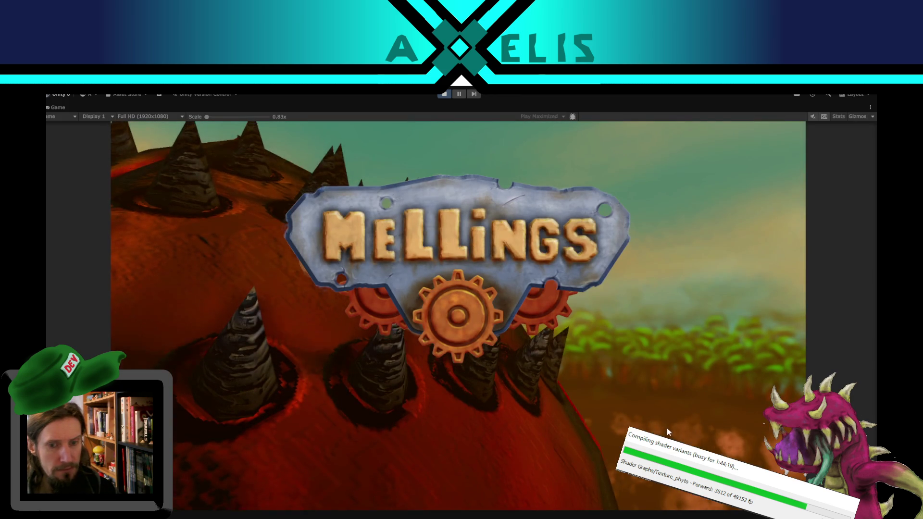
click(670, 432)
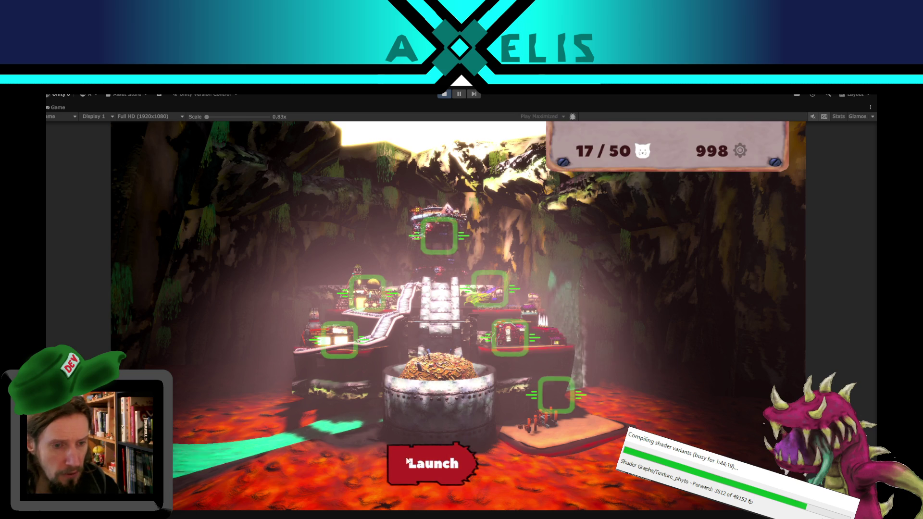
click(423, 449)
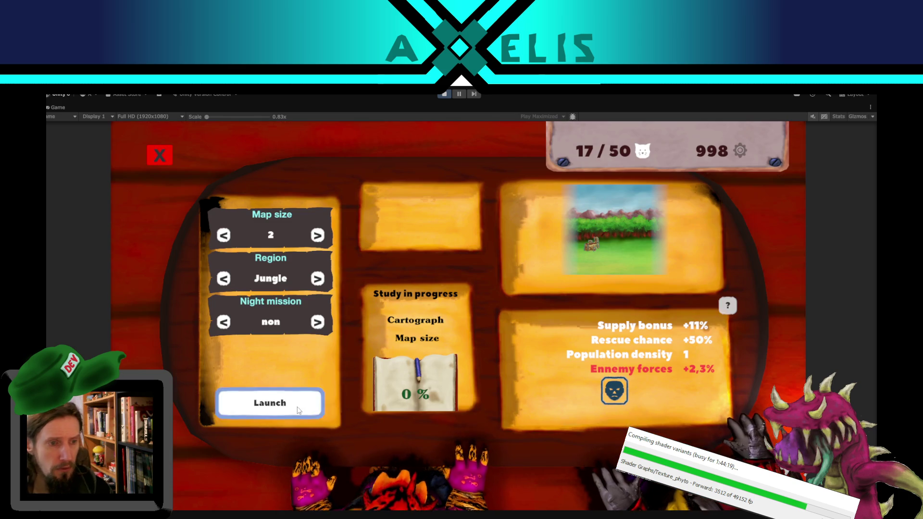
Launch the jungle mission, play about a minute, then pause and stop play mode.
click(298, 406)
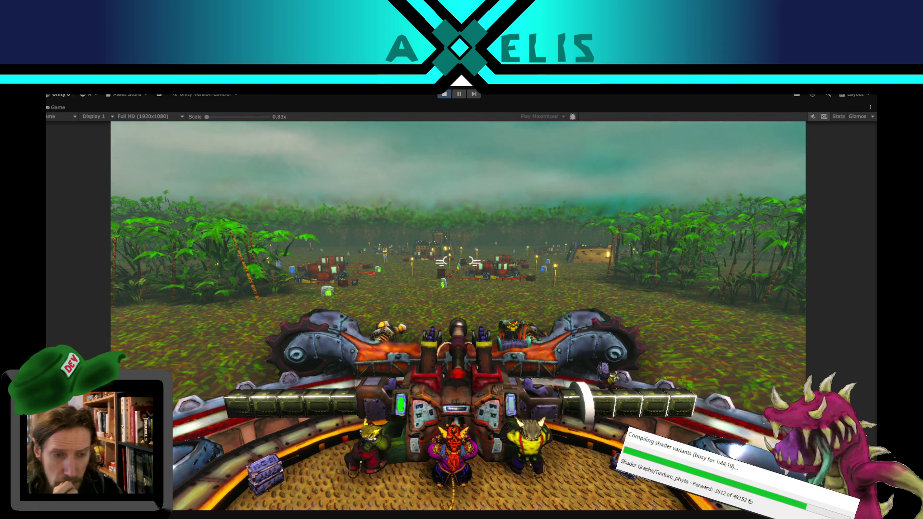
key(Escape)
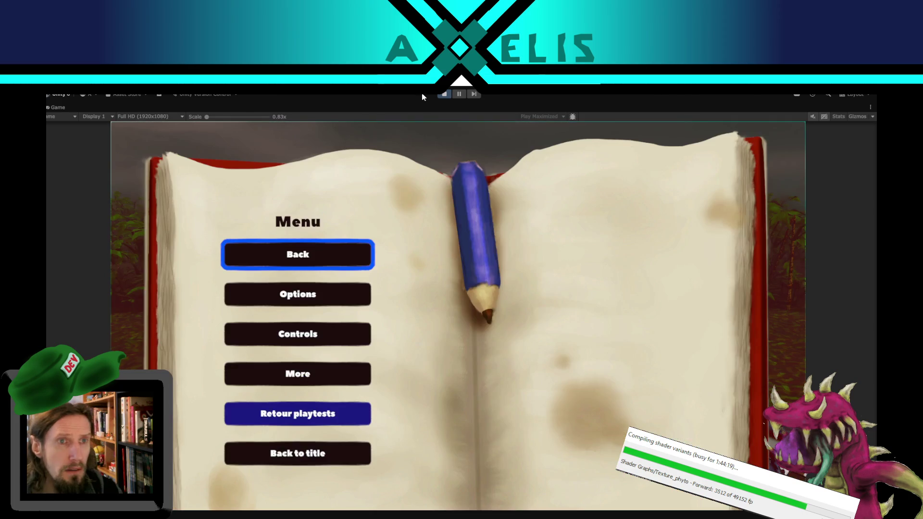
click(446, 94)
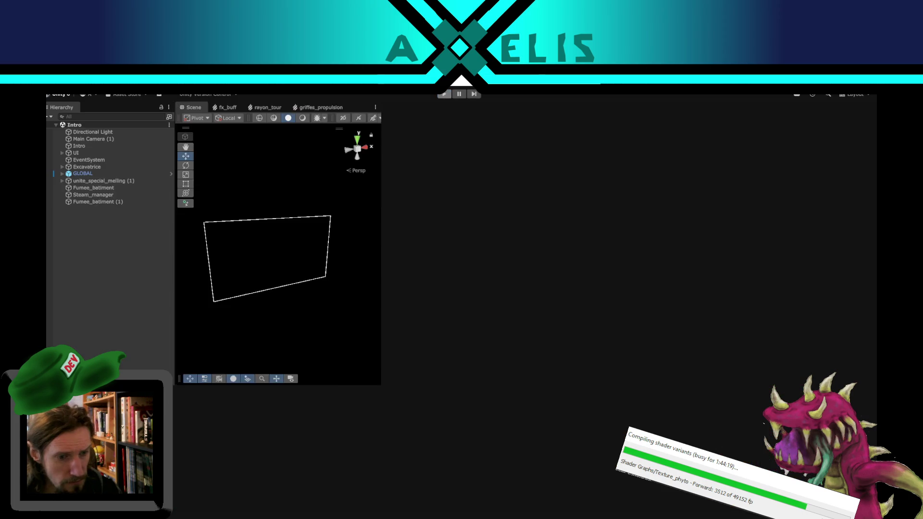
Scroll through the Update code in Excavatrice.cs, then return to Unity to recompile.
key(alt+Tab)
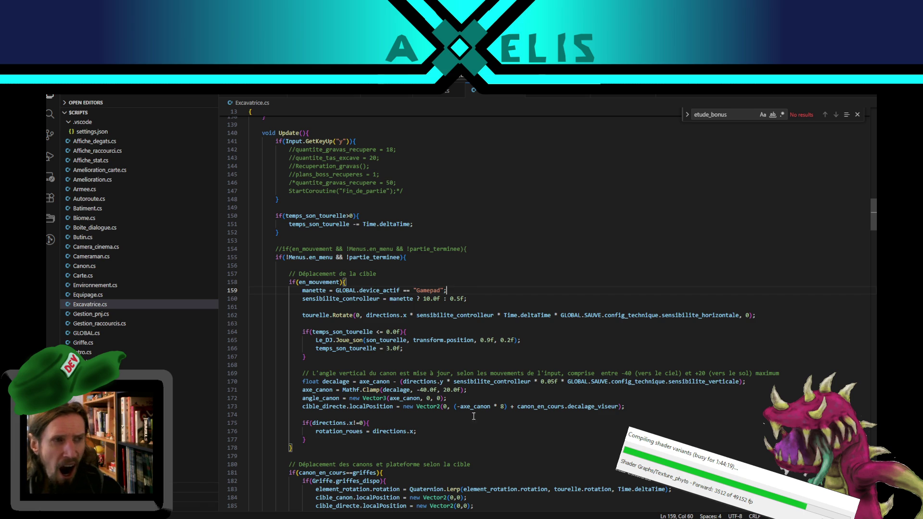
scroll(370, 288, up, 4)
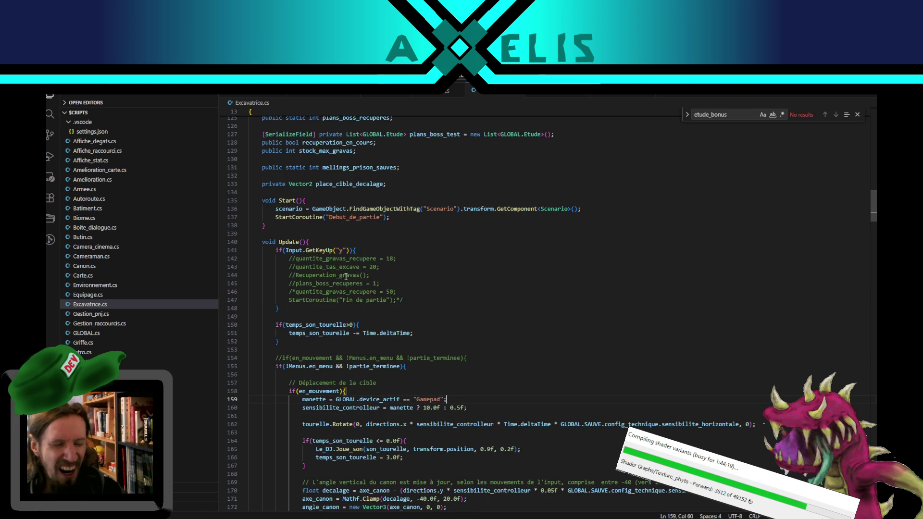
scroll(481, 342, down, 4)
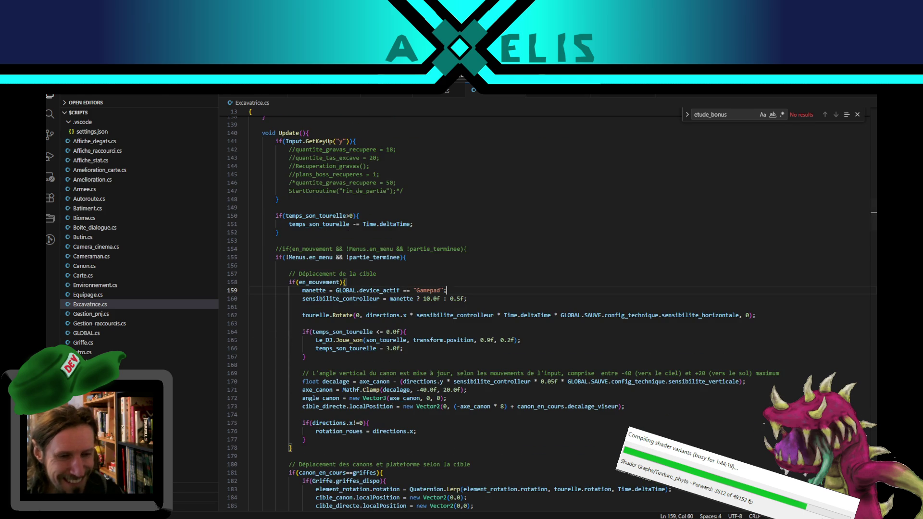
key(alt+Tab)
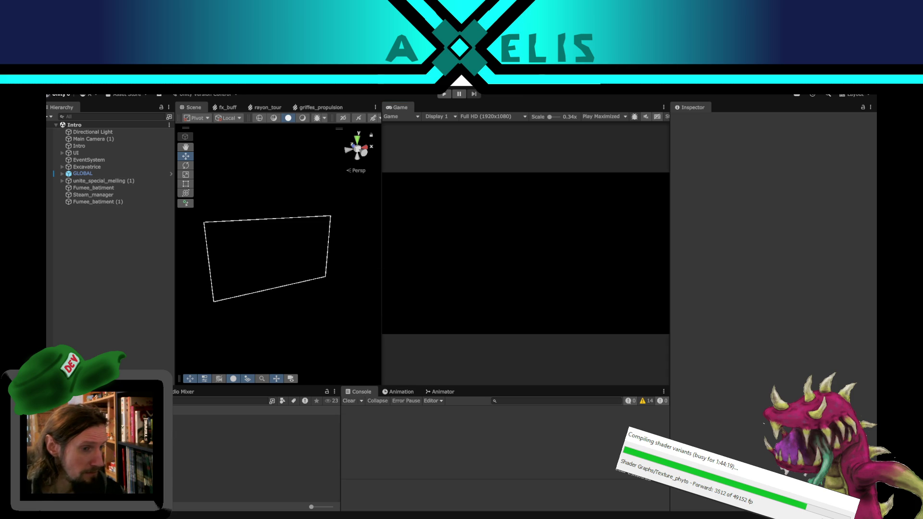
In the Bataille scene, uncheck Laisse_moi_regarder_stp on Armee and save the scene.
double_click(206, 439)
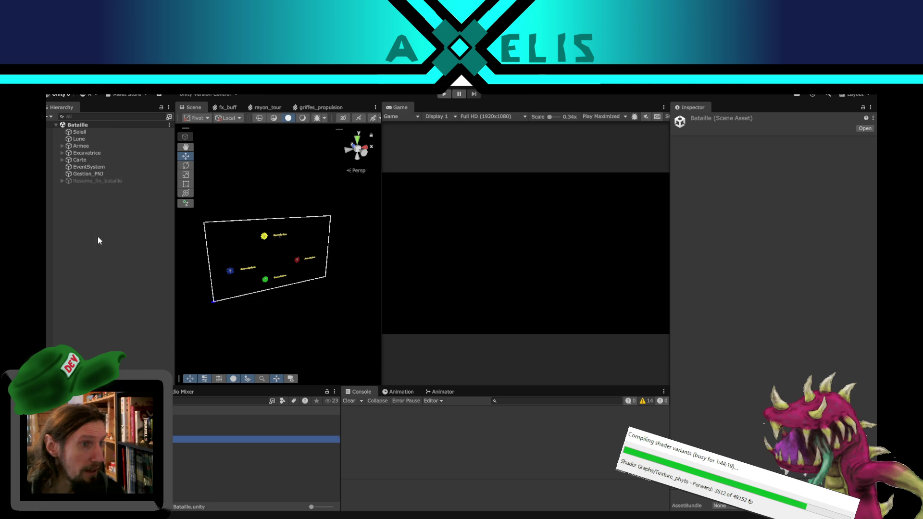
click(92, 148)
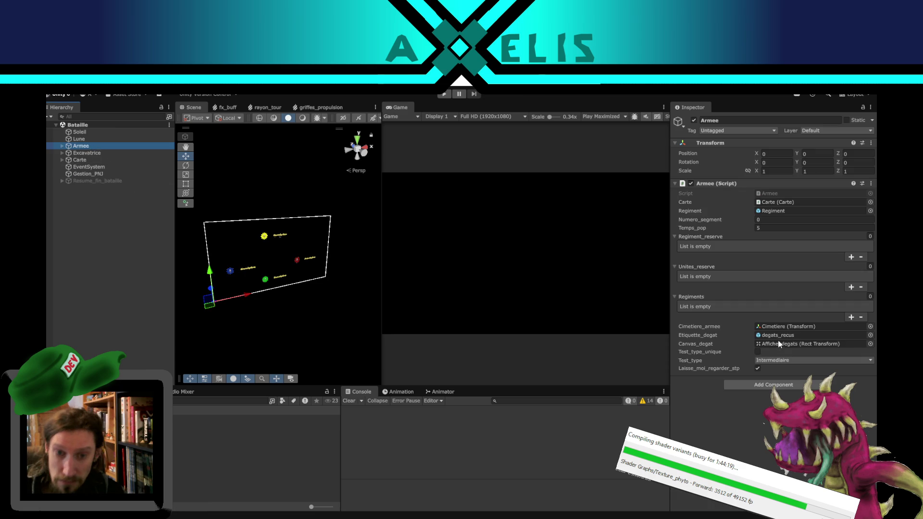
click(758, 369)
click(132, 278)
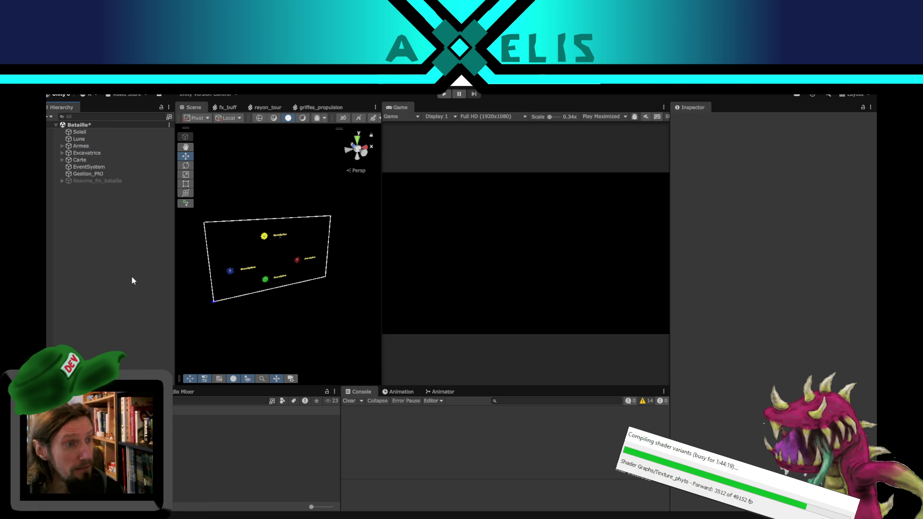
key(ctrl+s)
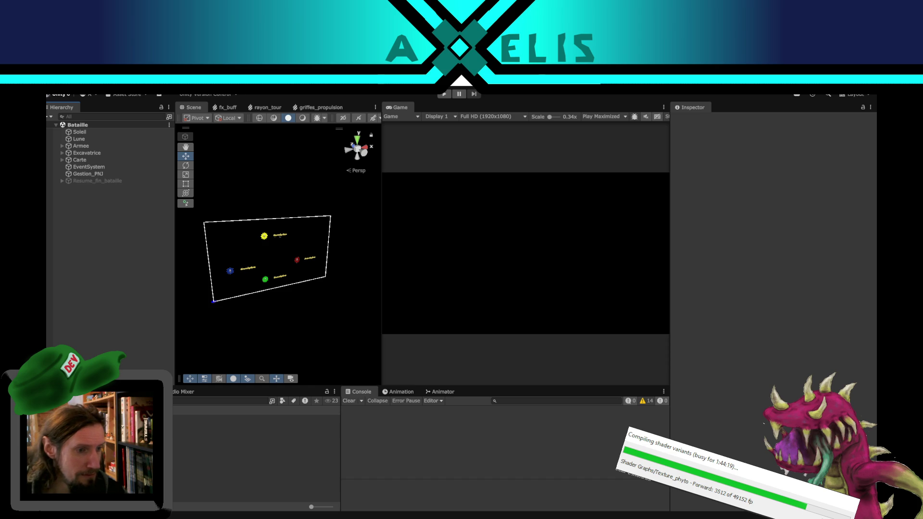
Load the Intro scene, start playing and open the Excavator upgrade menu.
click(216, 446)
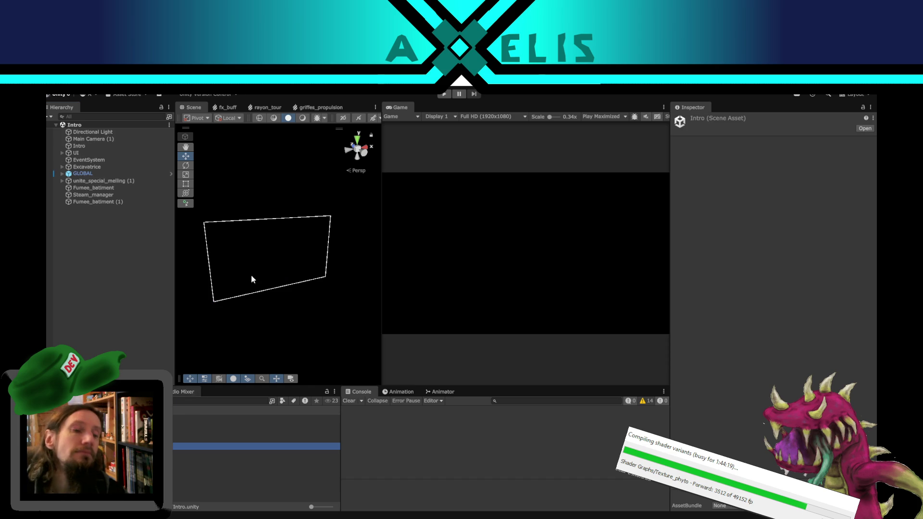
click(445, 95)
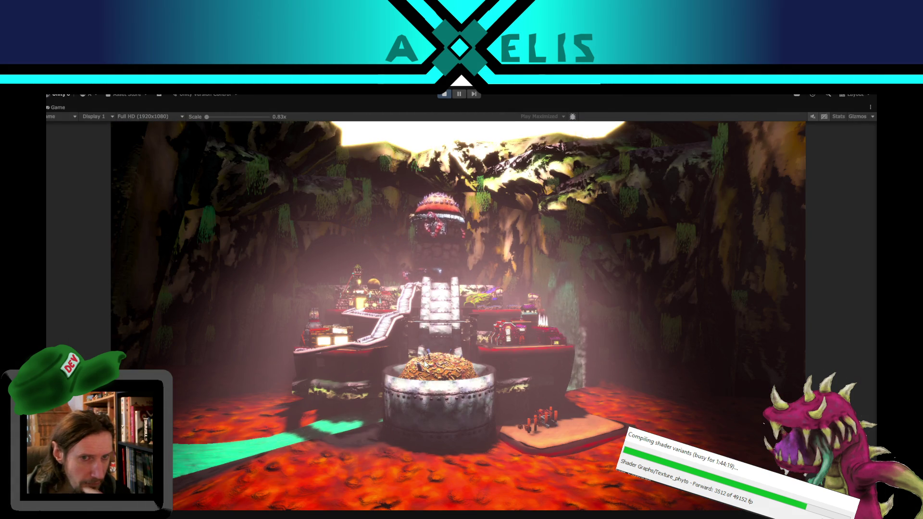
click(450, 236)
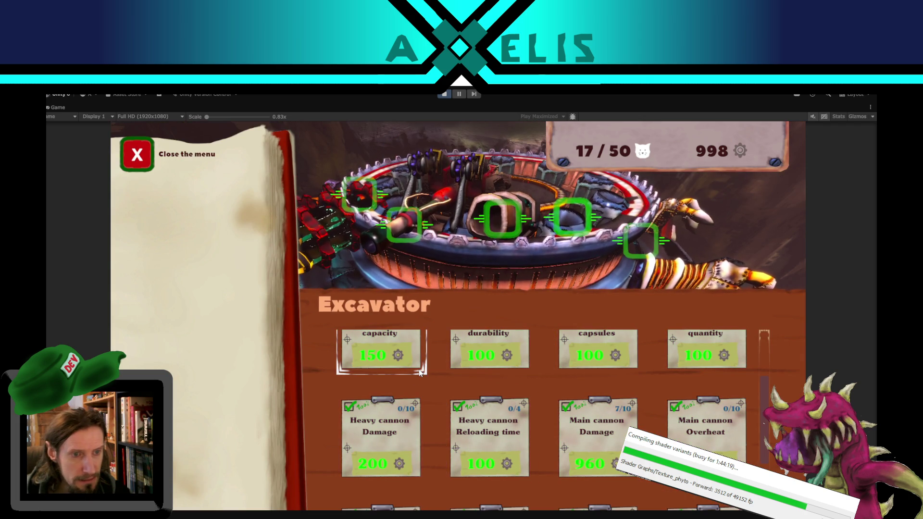
Scroll the upgrade menu up and down and open the Claws upgrade details.
scroll(767, 351, up, 2)
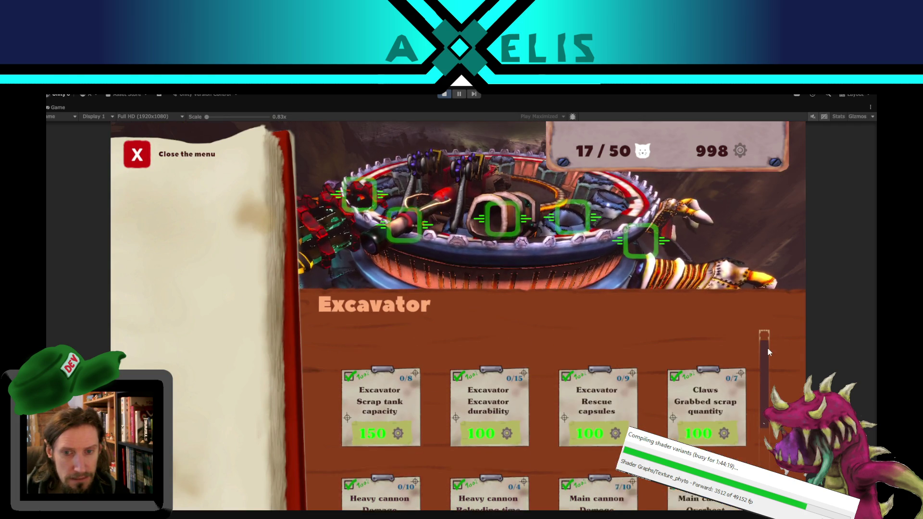
scroll(767, 358, down, 2)
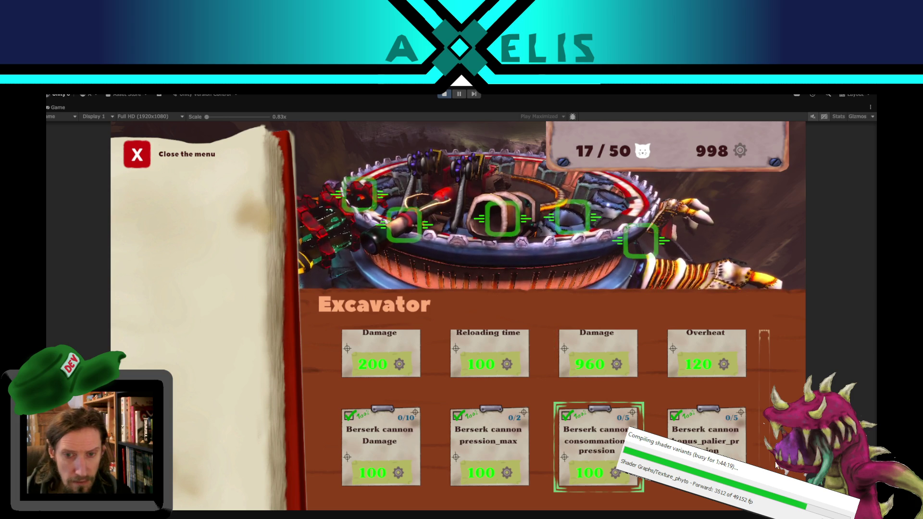
drag(761, 448, 769, 356)
scroll(754, 420, down, 3)
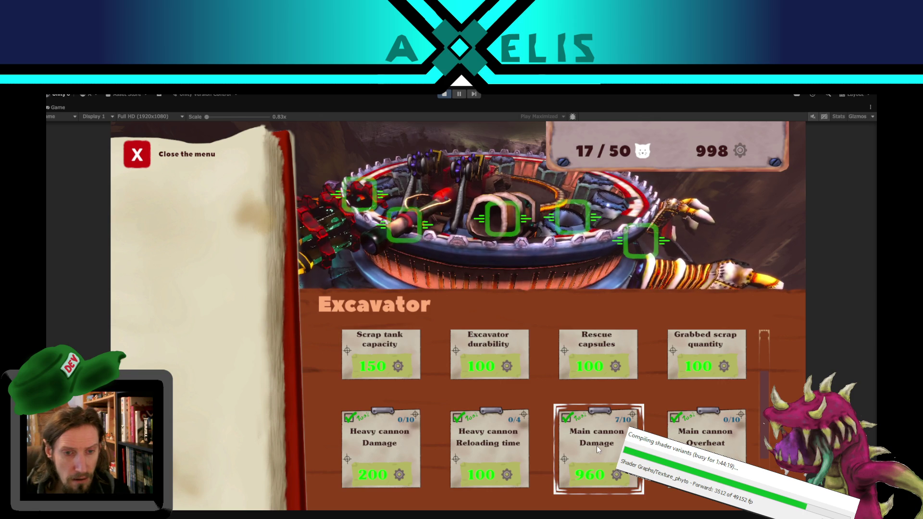
scroll(596, 446, up, 1)
scroll(596, 445, up, 2)
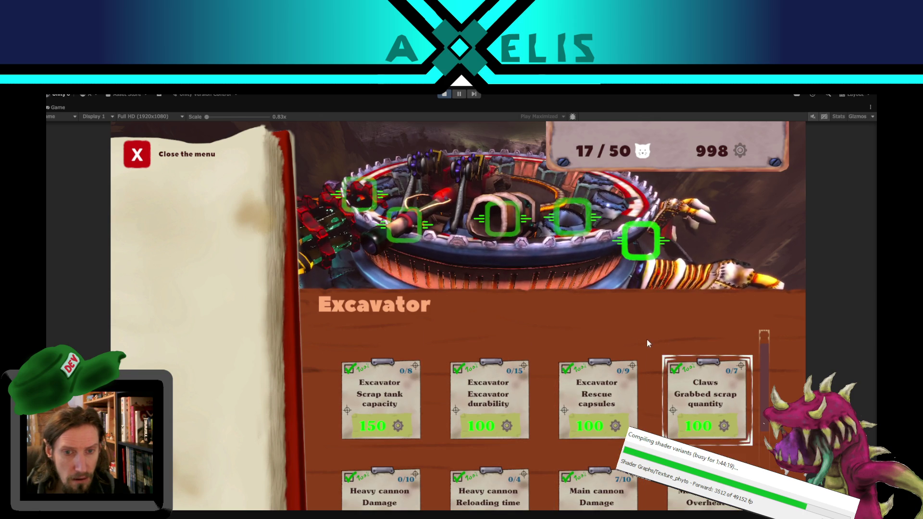
scroll(647, 341, down, 1)
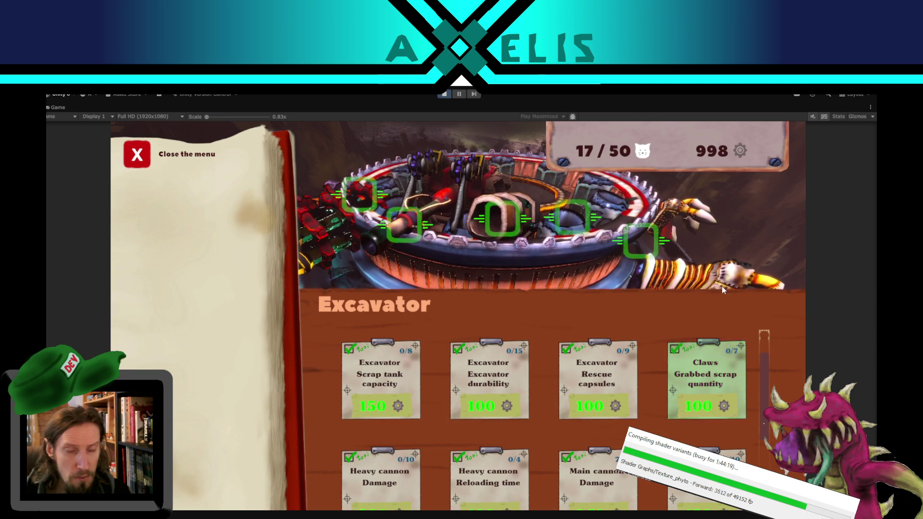
click(712, 271)
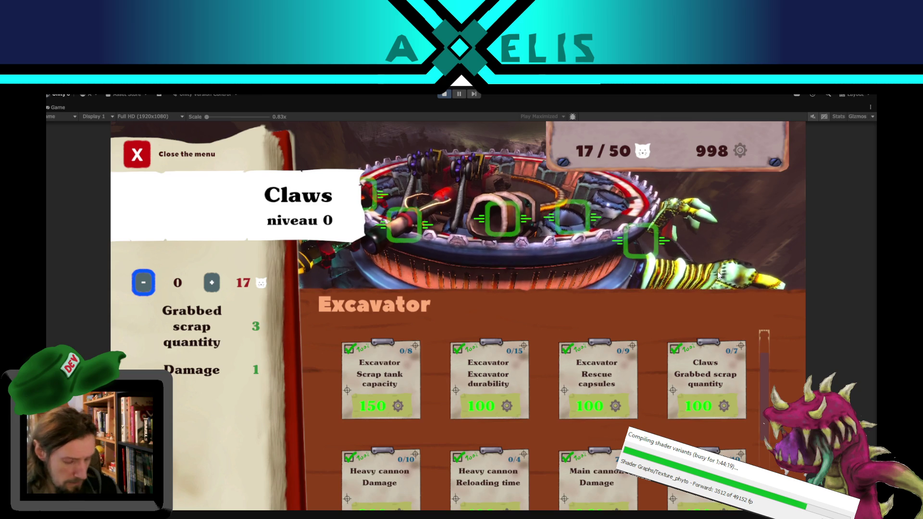
Arrow through the cannon and Excavator upgrade cards, then stop the playtest with Ctrl+P.
key(Right)
key(Down)
key(Down)
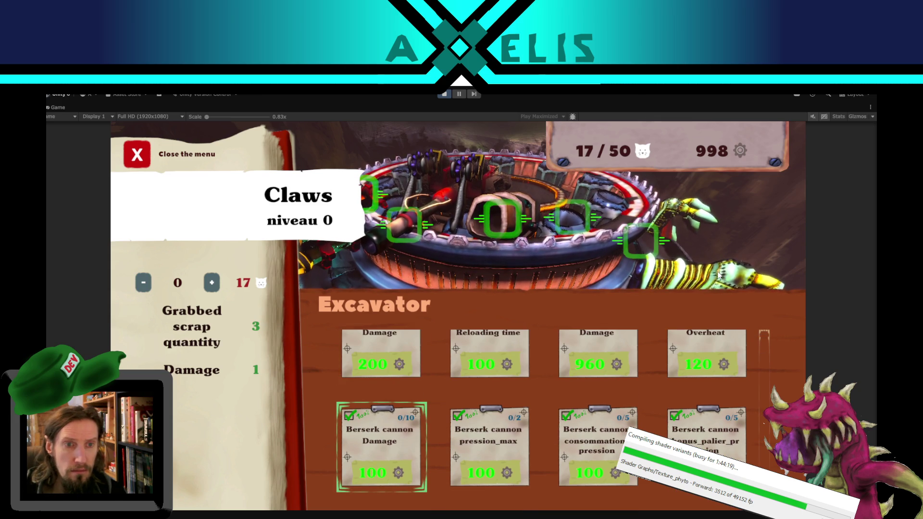
key(Down)
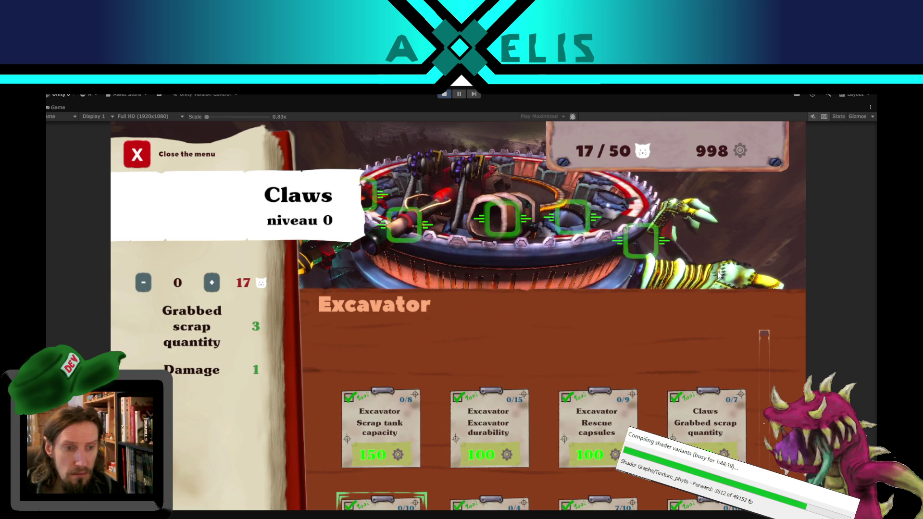
key(Right)
key(Right)
key(Up)
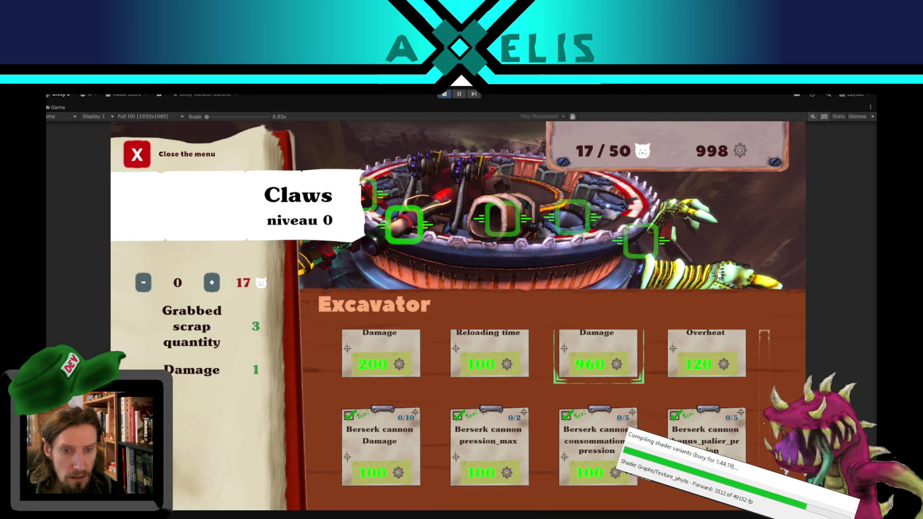
key(Up)
key(Down)
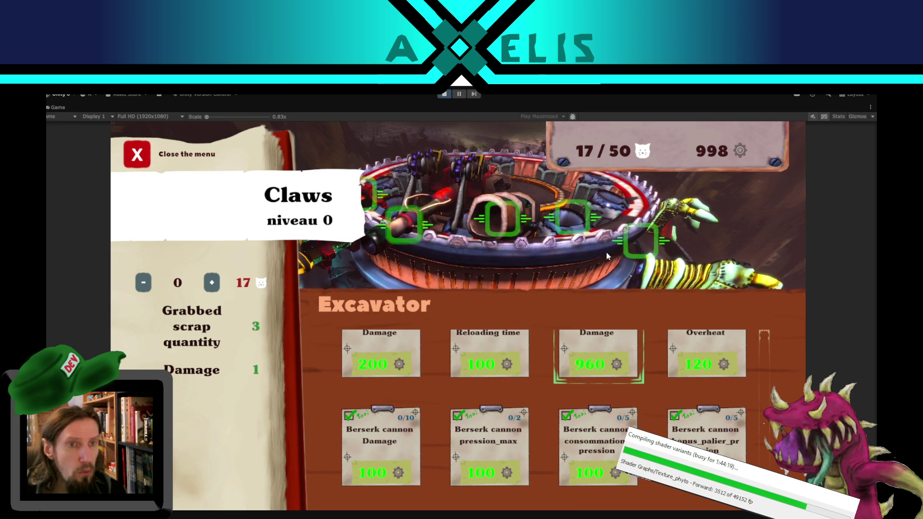
key(ctrl+p)
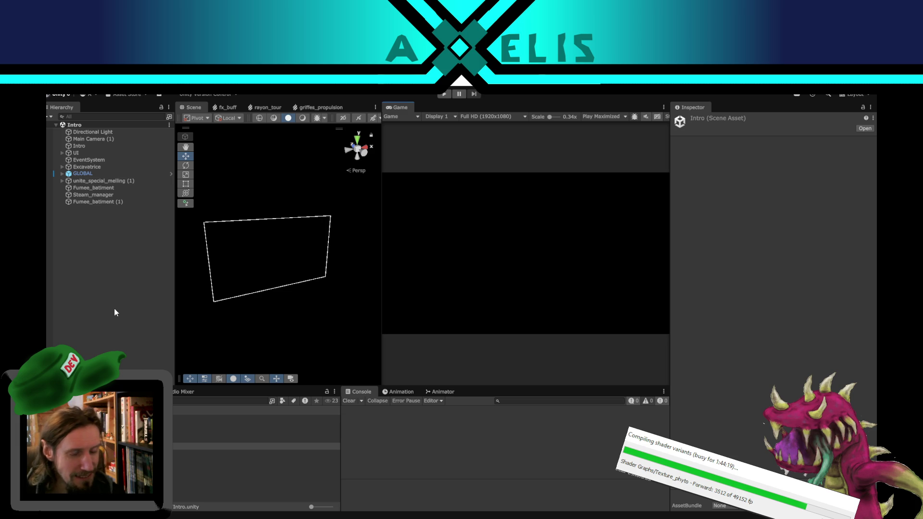
Open Amelioration.cs and search for 'auto' to find the Auto_scroll method.
key(alt+Tab)
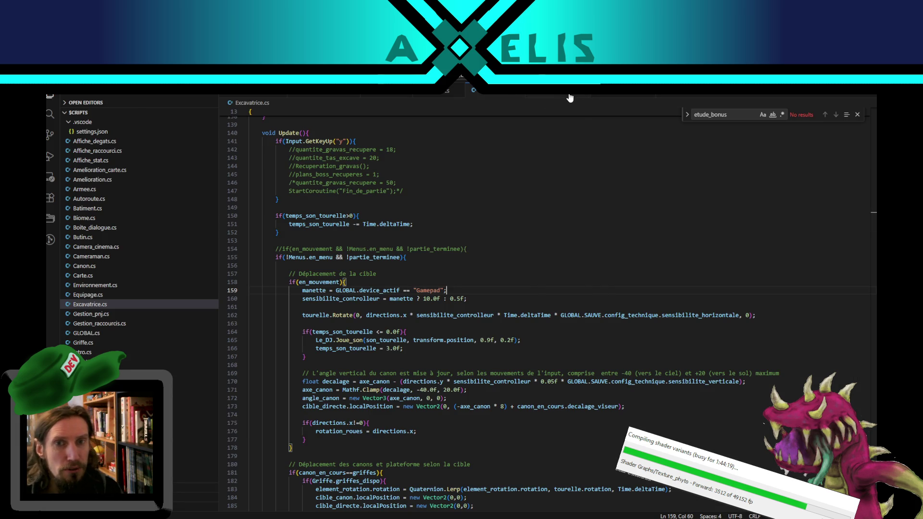
click(550, 99)
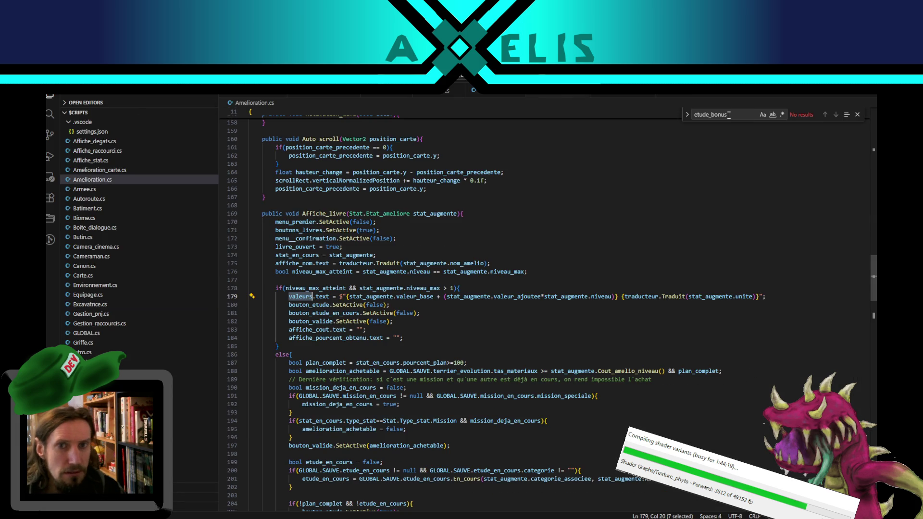
key(ctrl+a)
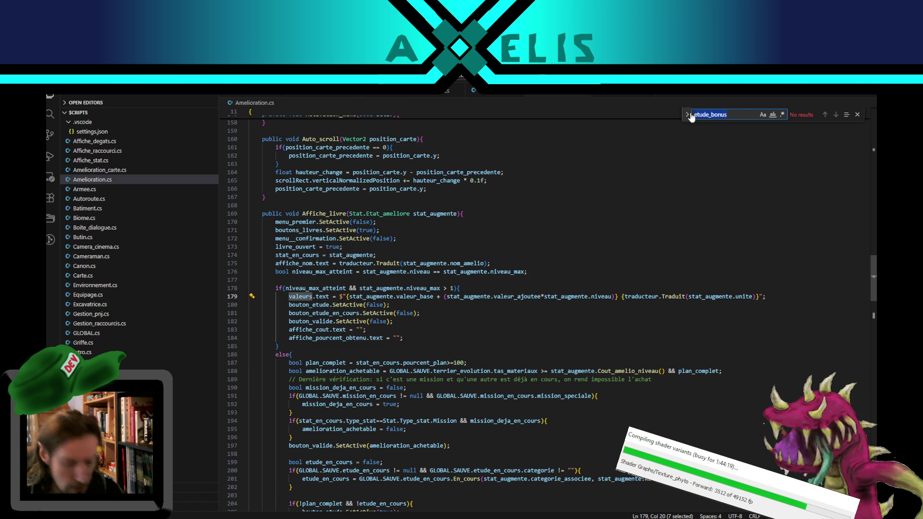
text(auto)
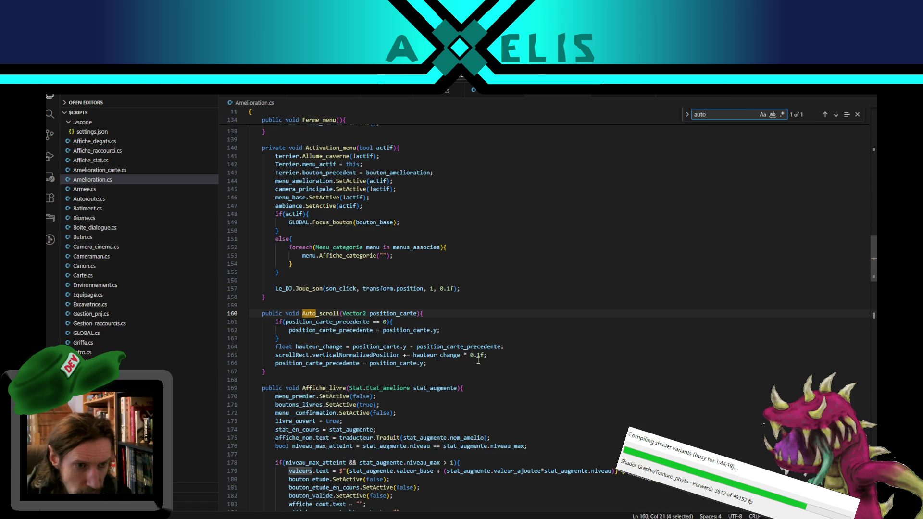
Inspect the scrollRect scroll-position line in Auto_scroll, ending on line 165.
click(342, 354)
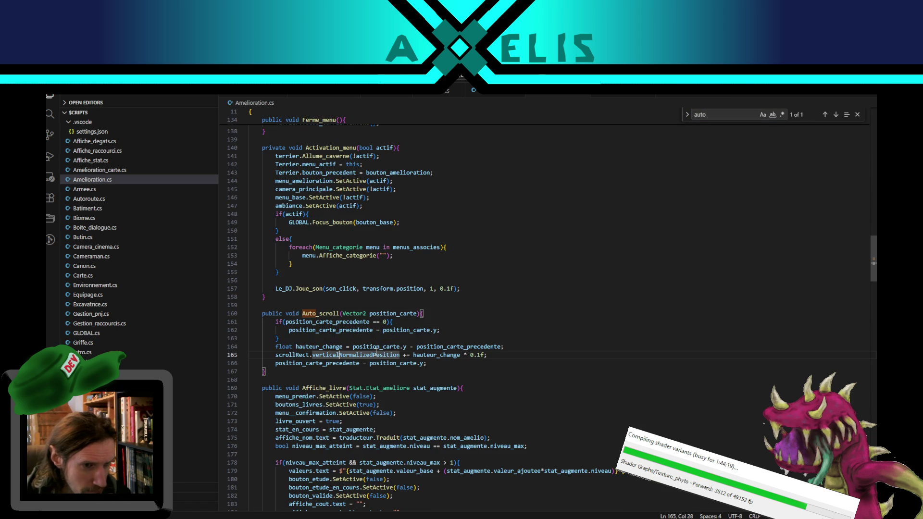
double_click(284, 356)
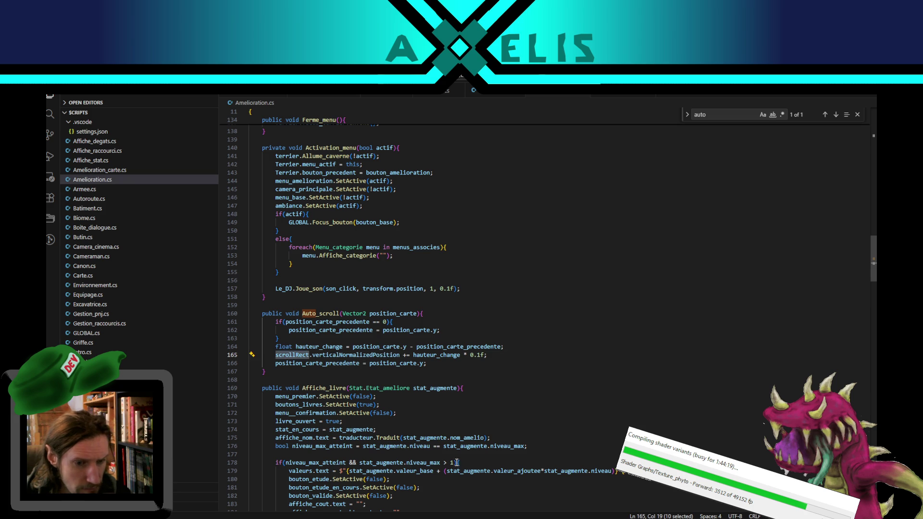
key(alt+Tab)
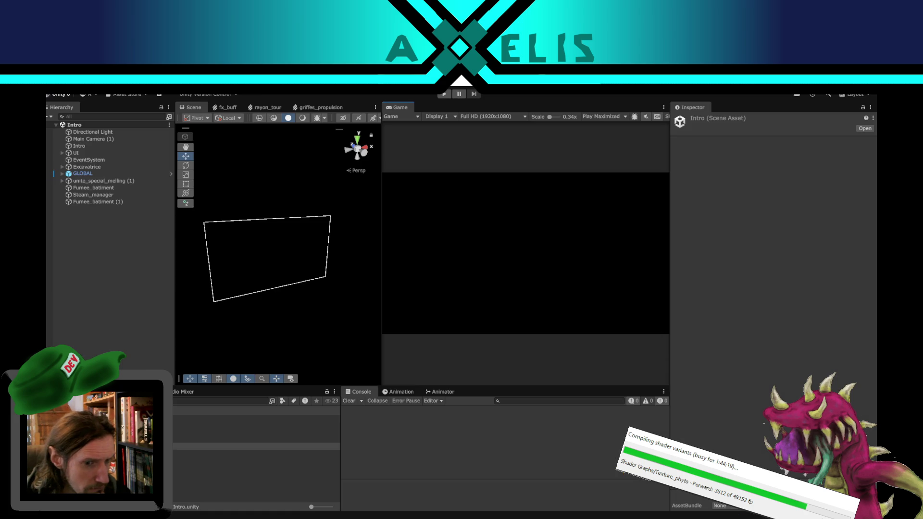
key(alt+Tab)
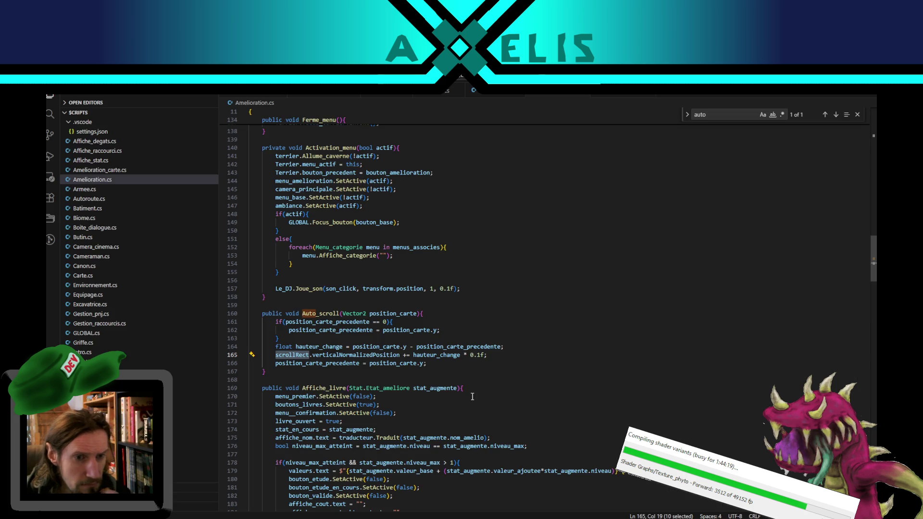
click(483, 357)
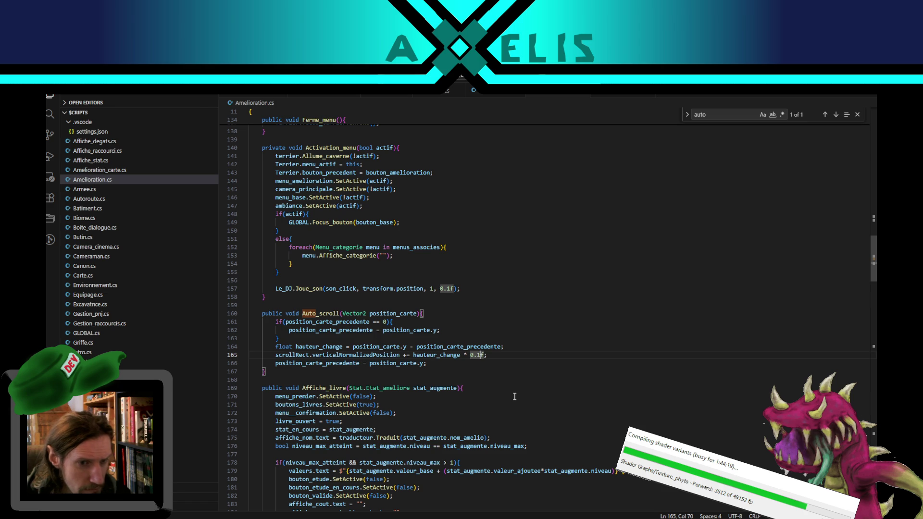
On line 165, replace '* 0.1f' with the ternary '> 0 ? 1 : -1' on hauteur_change.
double_click(434, 356)
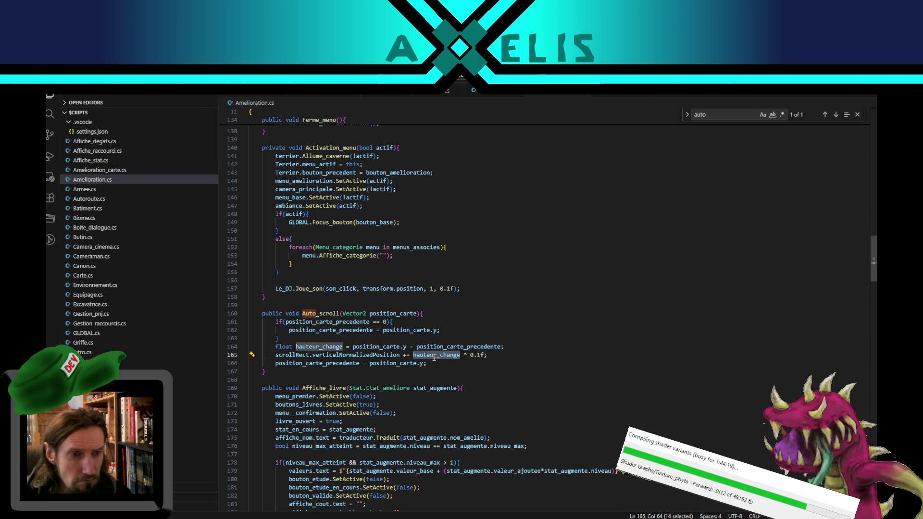
click(523, 347)
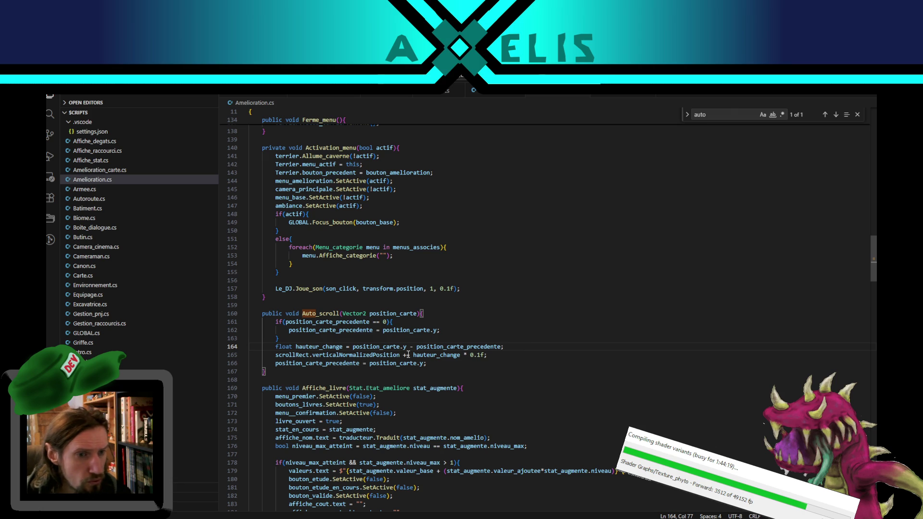
mouse_move(484, 356)
mouse_down()
mouse_move(410, 355)
mouse_move(454, 347)
mouse_move(460, 355)
mouse_up()
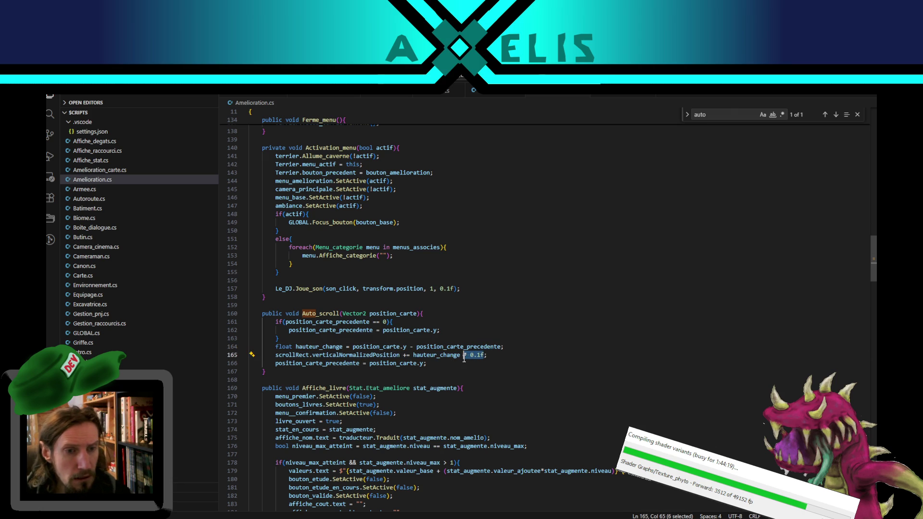
text(? )
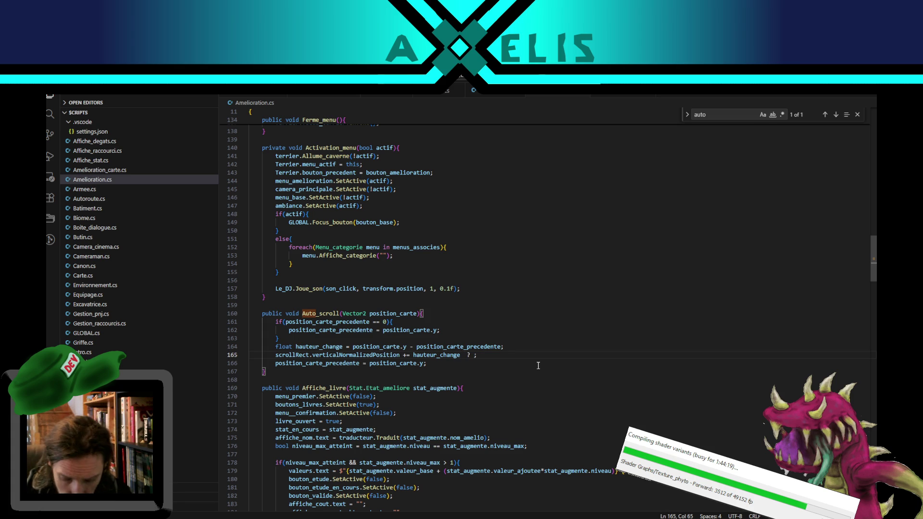
text( >)
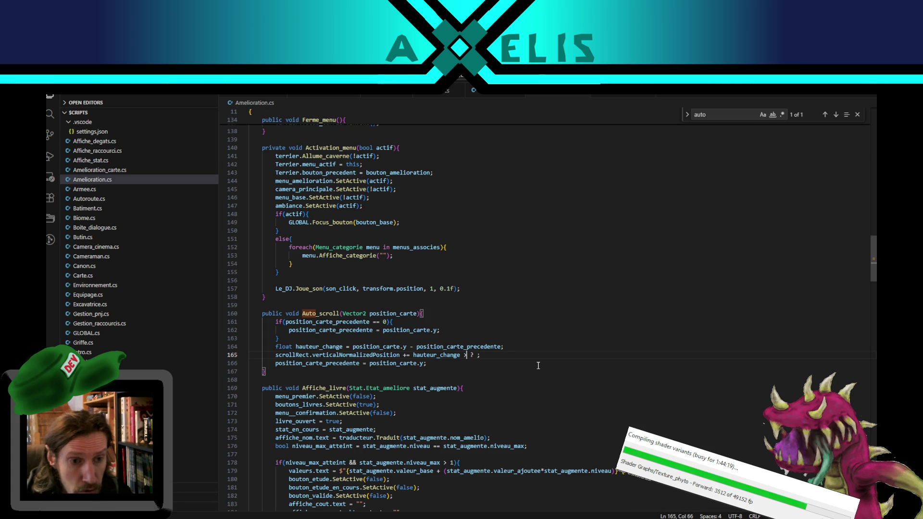
text( 0)
key(End)
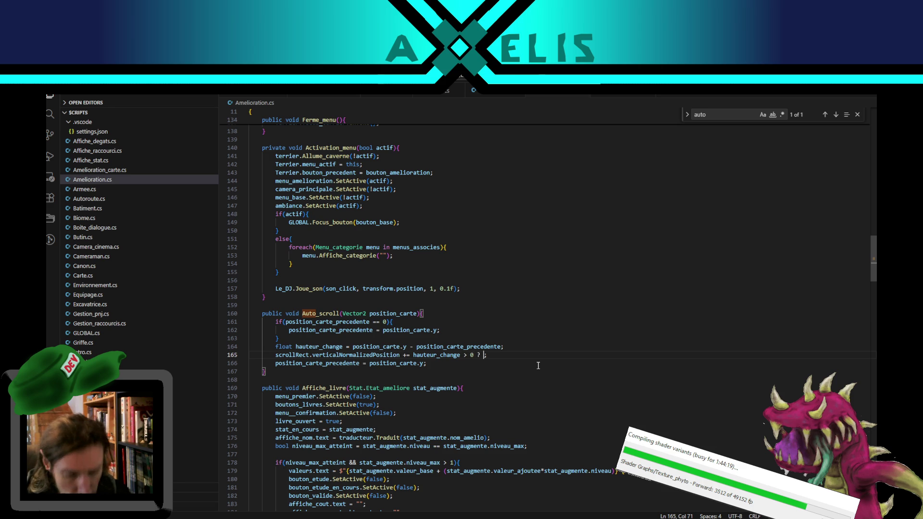
text(1 --)
key(BackSpace)
text(: -1)
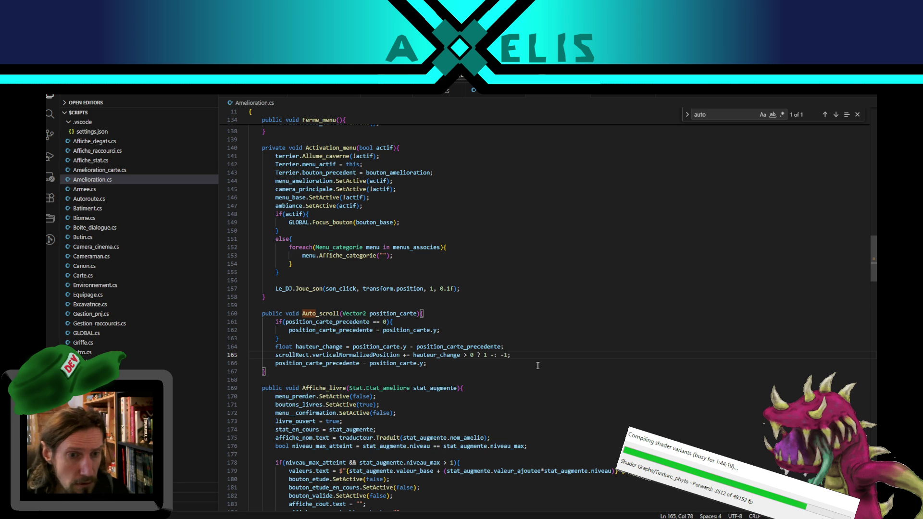
key(BackSpace)
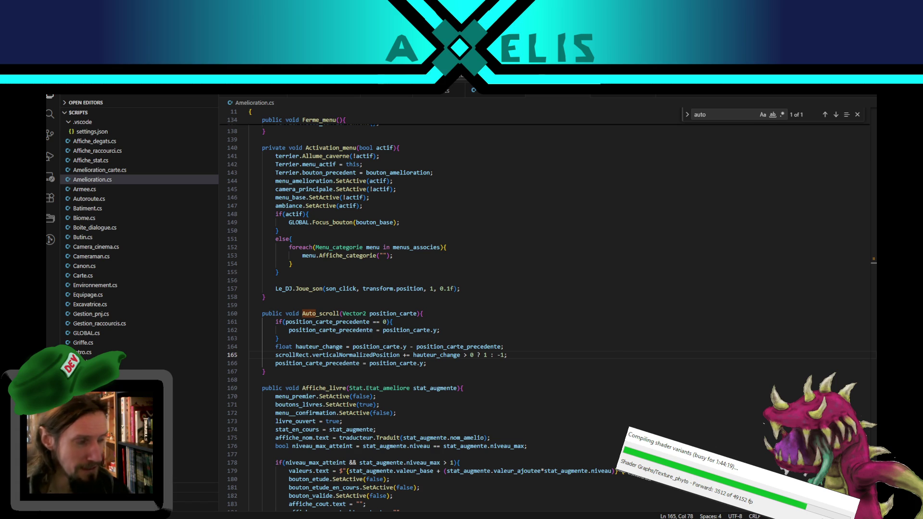
Review uses of hauteur_change, position_carte_precedente and position_carte, then switch to Unity to recompile.
click(524, 354)
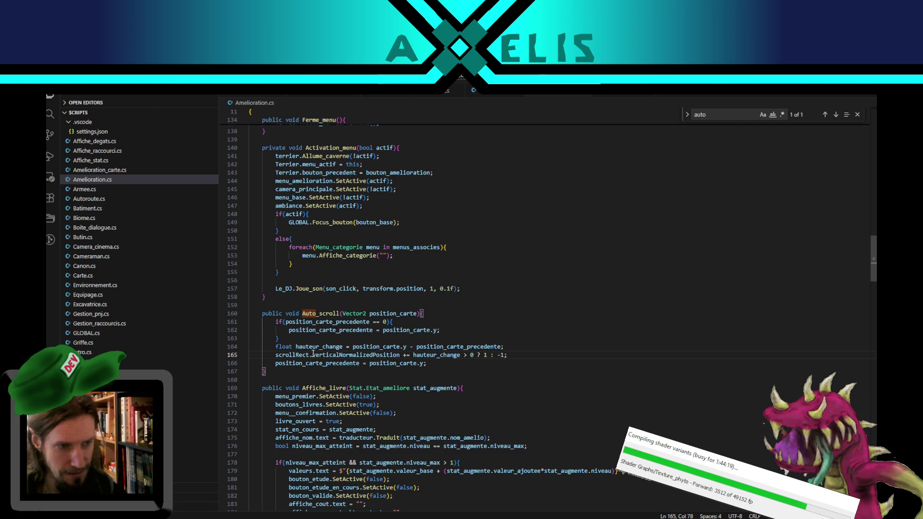
click(309, 346)
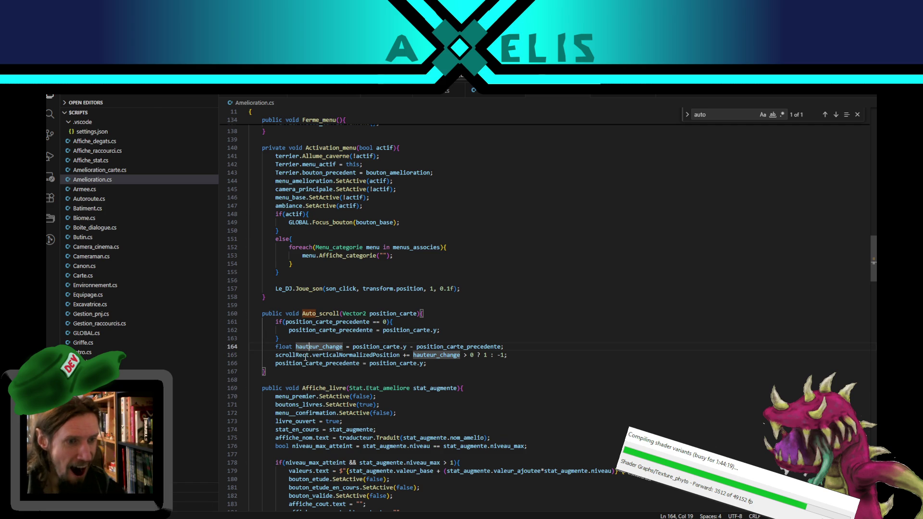
double_click(306, 363)
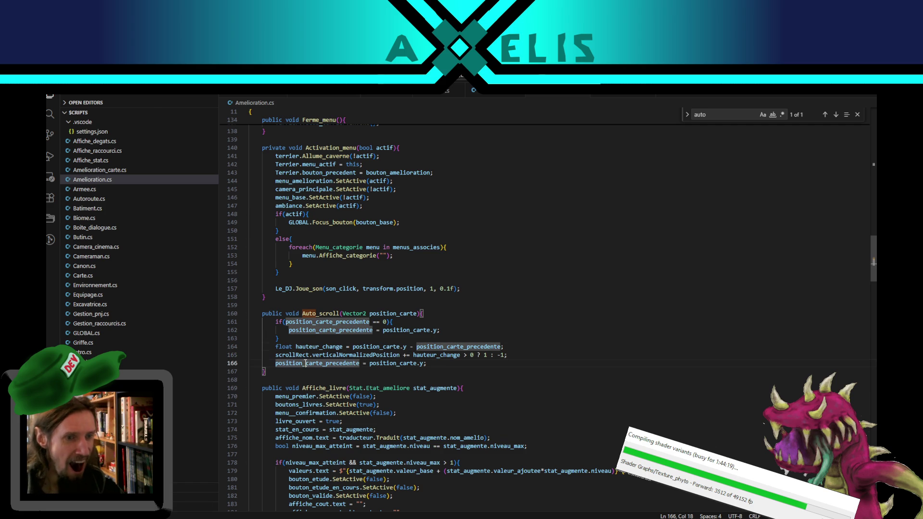
double_click(378, 366)
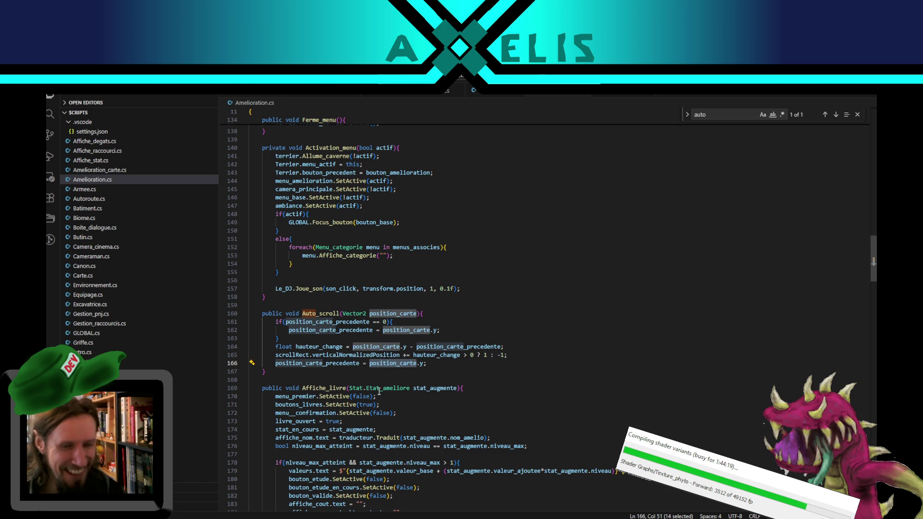
click(449, 360)
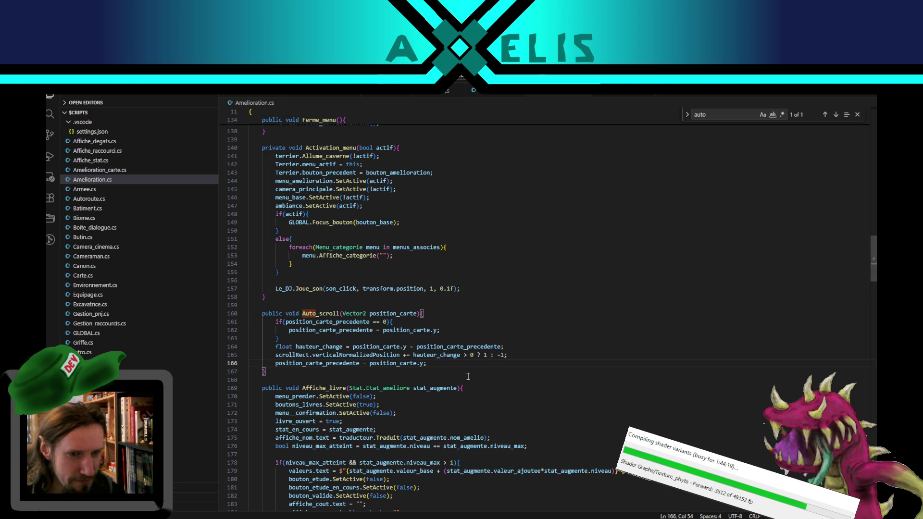
click(487, 511)
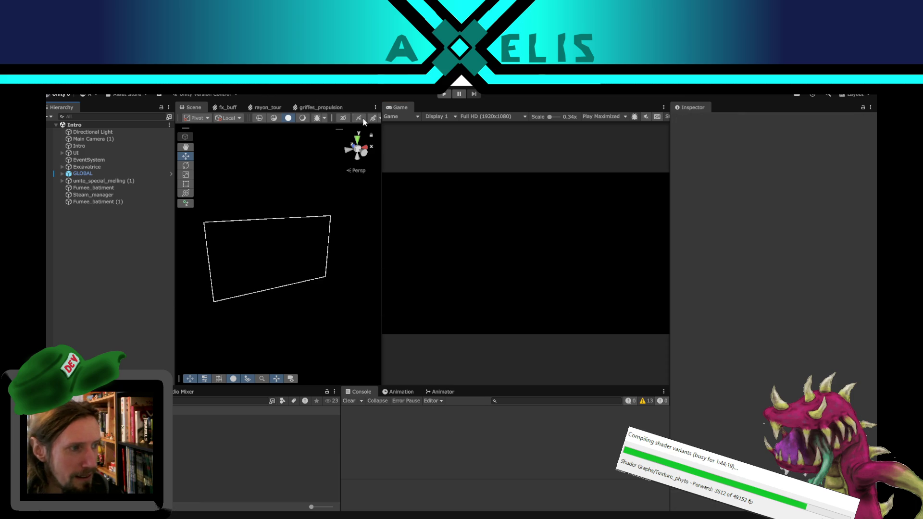
Start a playtest and open the Excavator upgrade menu from the title screen.
click(445, 93)
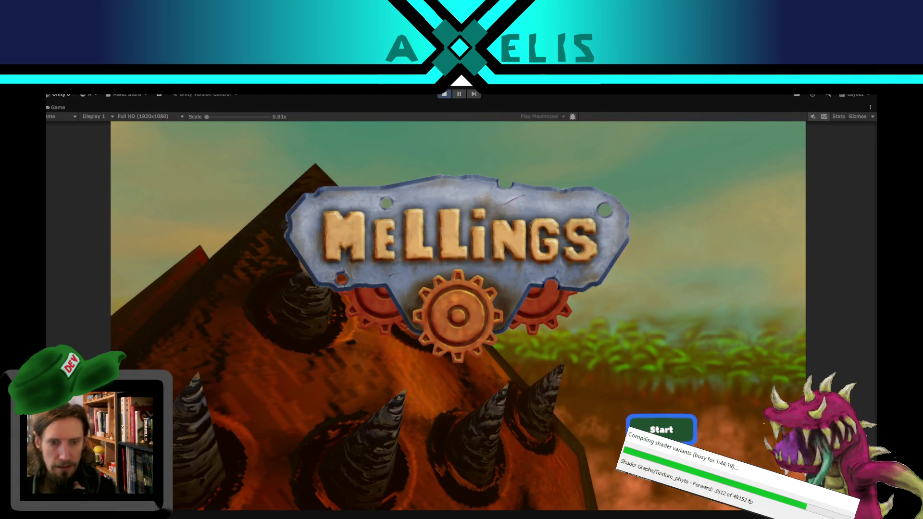
key(Return)
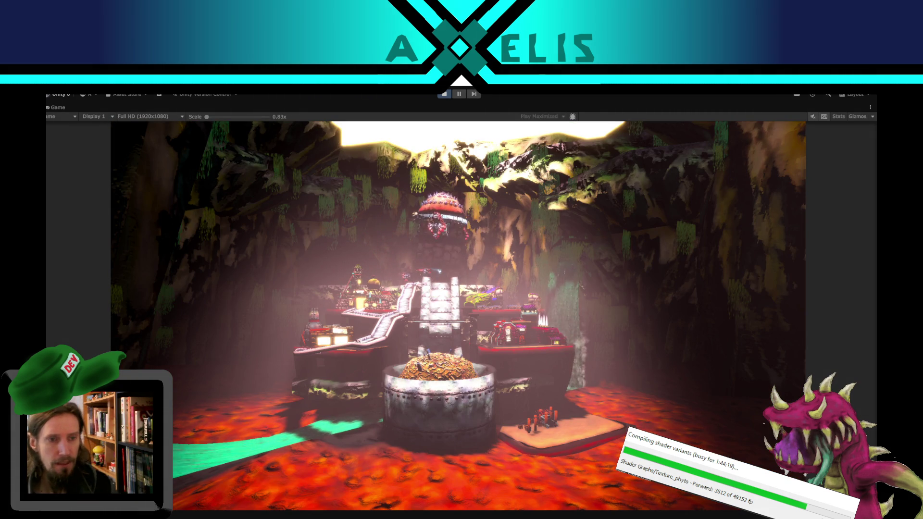
key(Up)
key(Up)
key(Up)
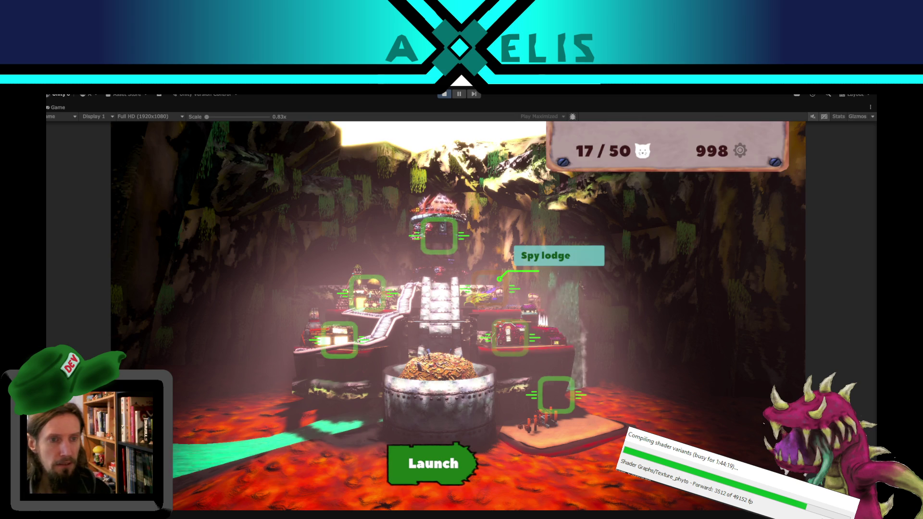
key(Return)
Move between the Scrap tank capacity and Berserk cannon rows to test auto-scroll, then pause.
key(Down)
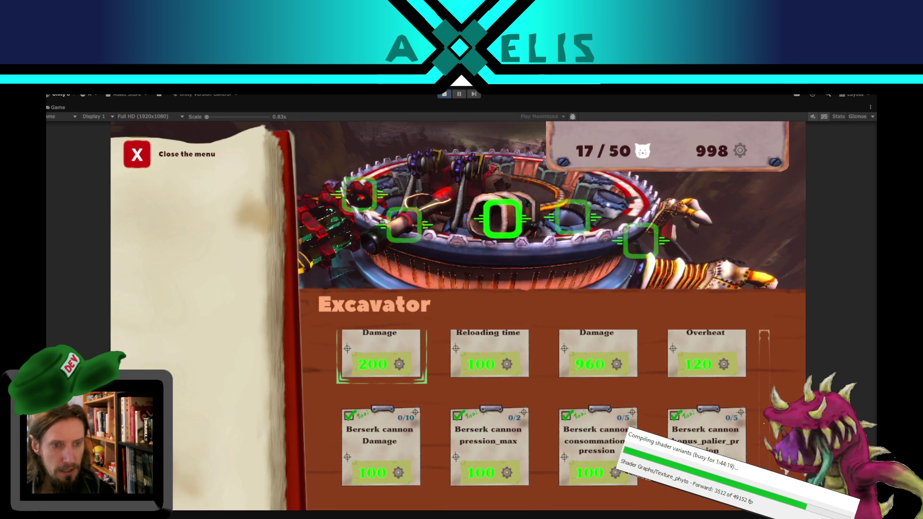
key(Down)
key(Down)
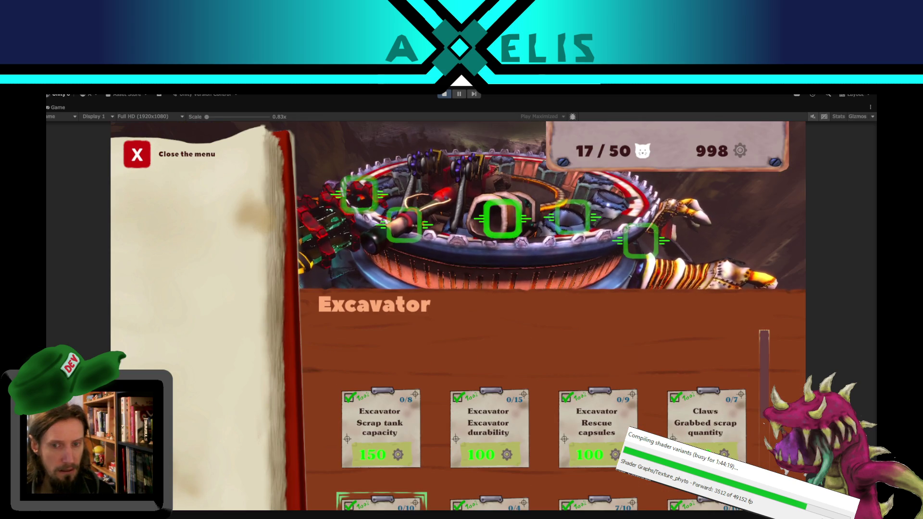
key(Up)
key(Down)
key(Down)
key(Down)
key(Up)
key(Up)
key(Down)
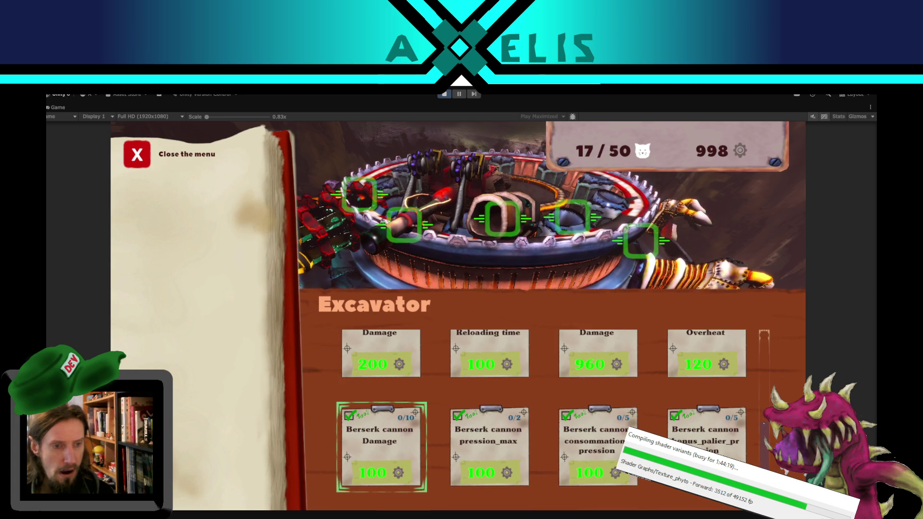
key(Down)
key(Up)
key(Down)
key(Up)
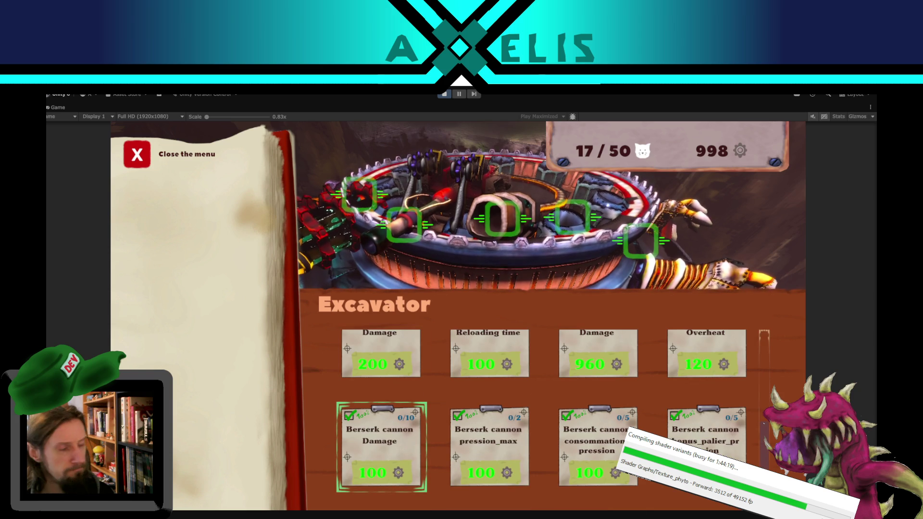
key(Down)
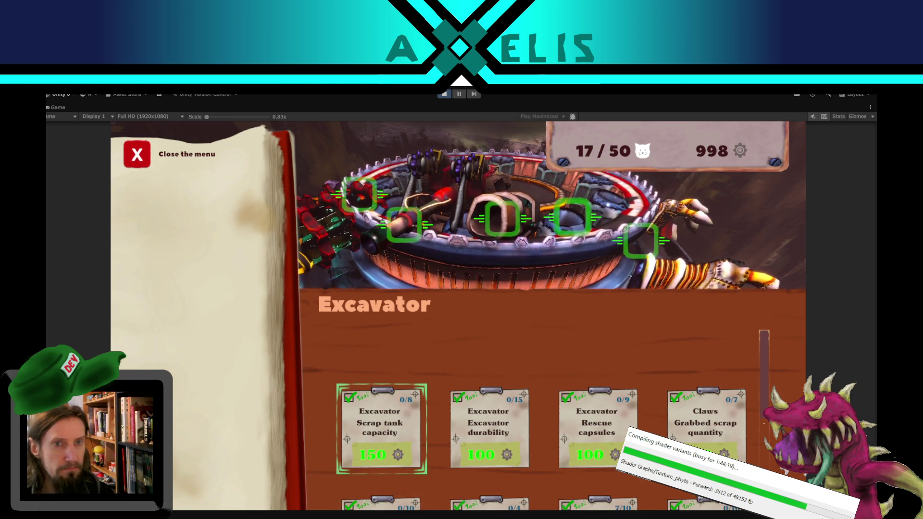
key(Up)
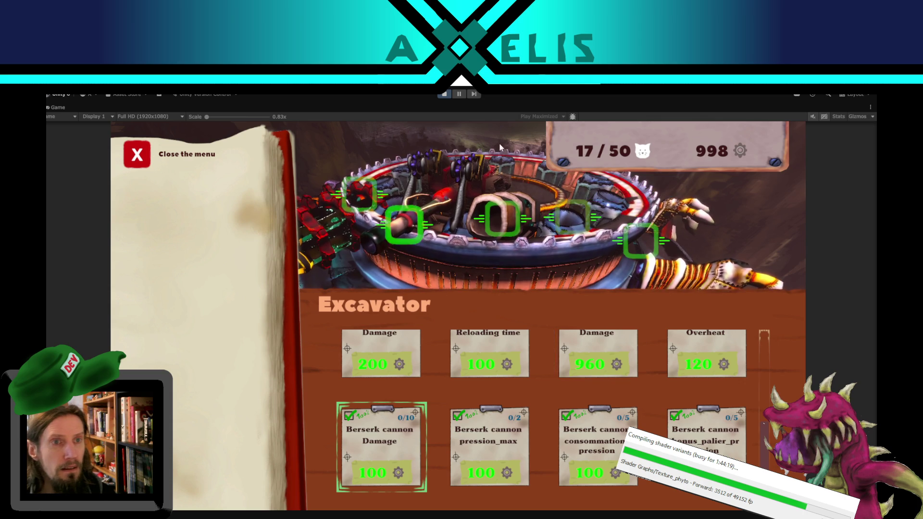
click(457, 94)
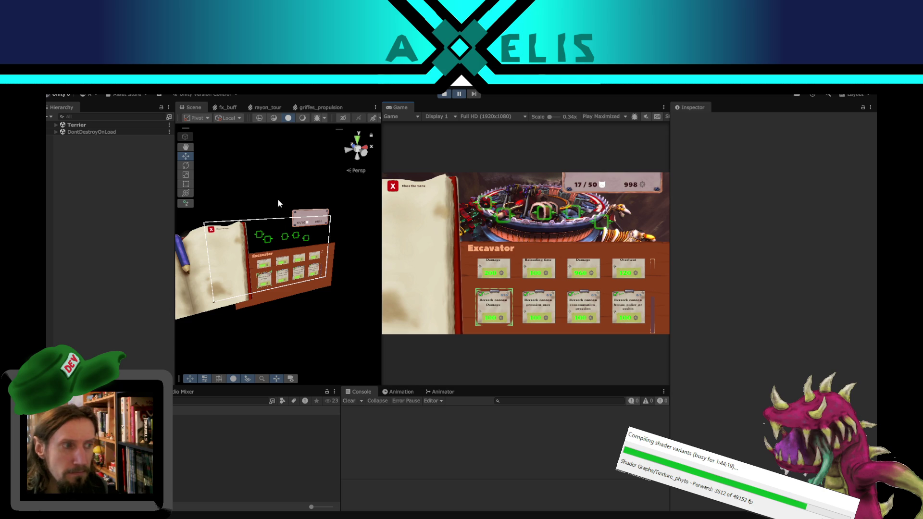
Inspect the menu board fond_plaque, an upgrade card and the viewport object.
click(323, 282)
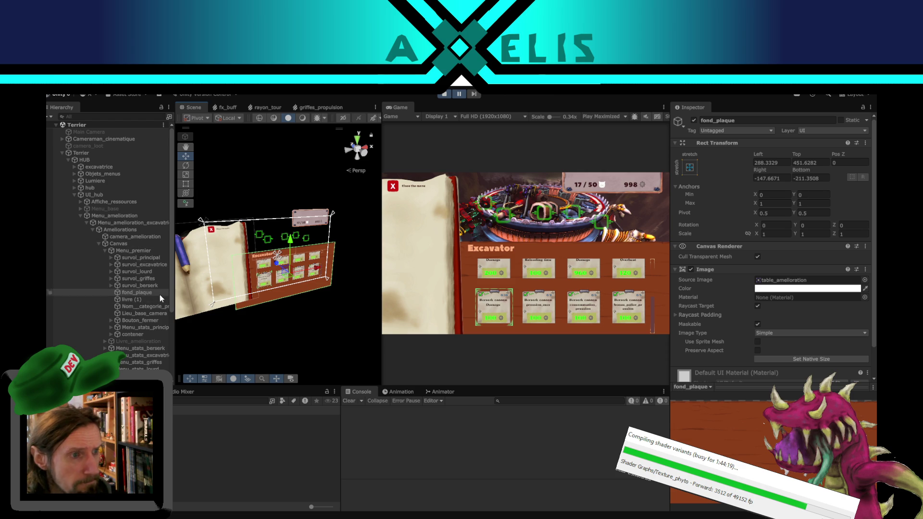
click(261, 285)
scroll(144, 307, down, 3)
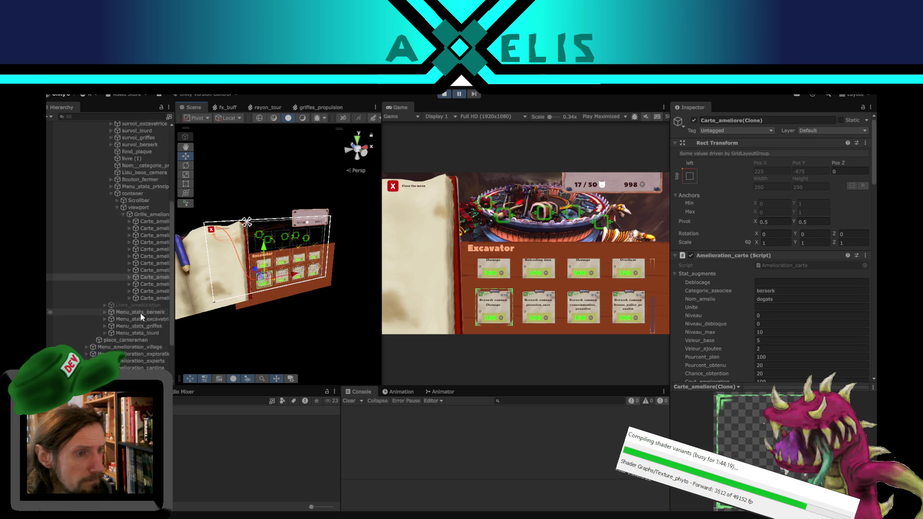
scroll(141, 314, up, 3)
click(142, 208)
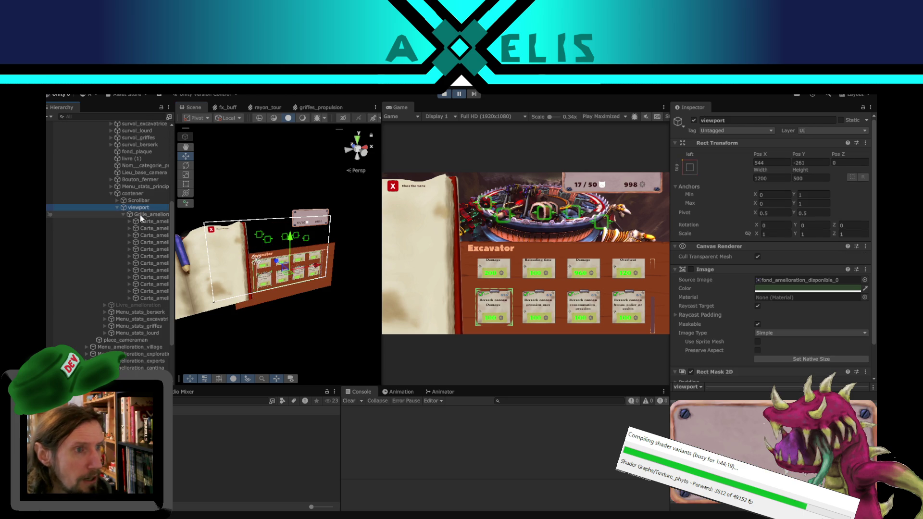
scroll(729, 345, down, 2)
scroll(728, 345, up, 2)
scroll(129, 183, up, 3)
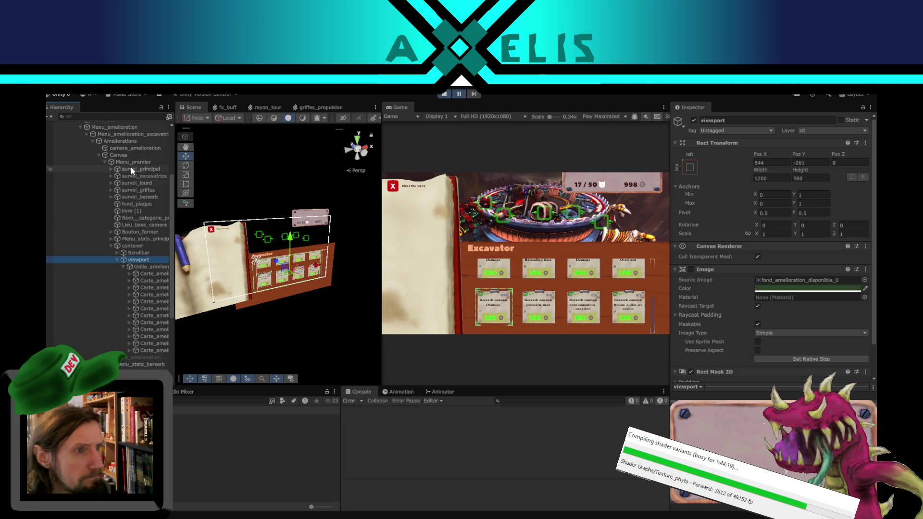
Inspect contener's Scroll Rect settings, then return to the Auto_scroll code in Amelioration.cs.
click(149, 246)
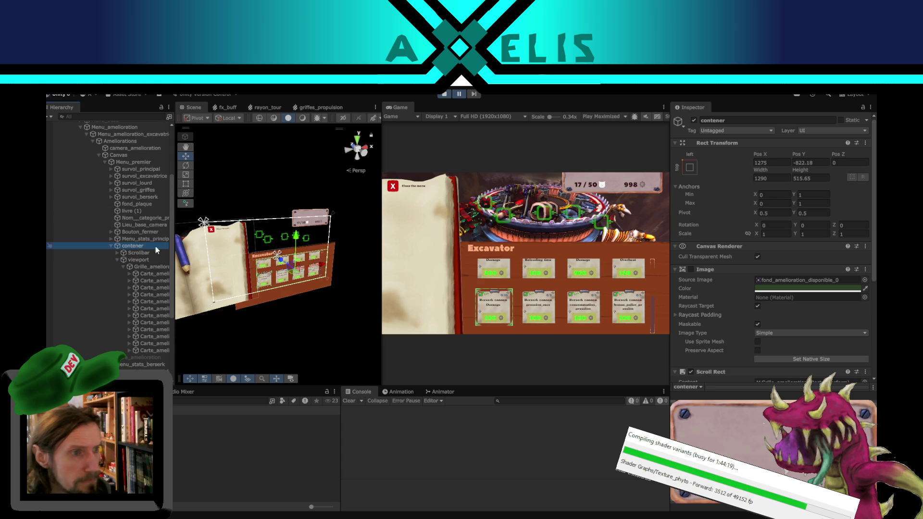
scroll(742, 328, down, 4)
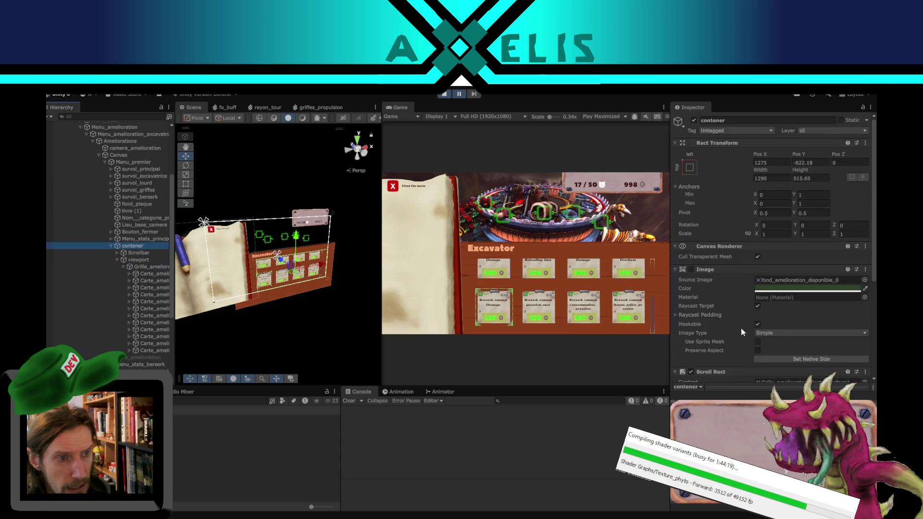
scroll(740, 328, down, 4)
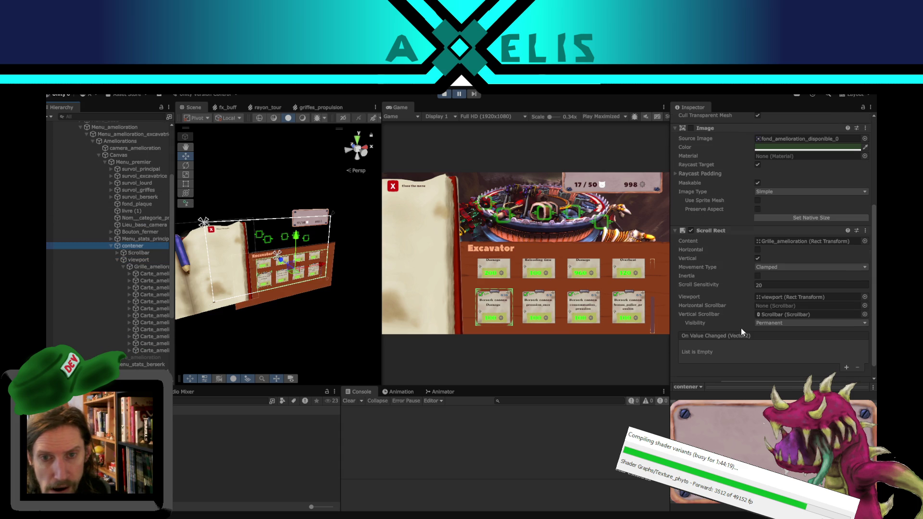
scroll(718, 299, up, 1)
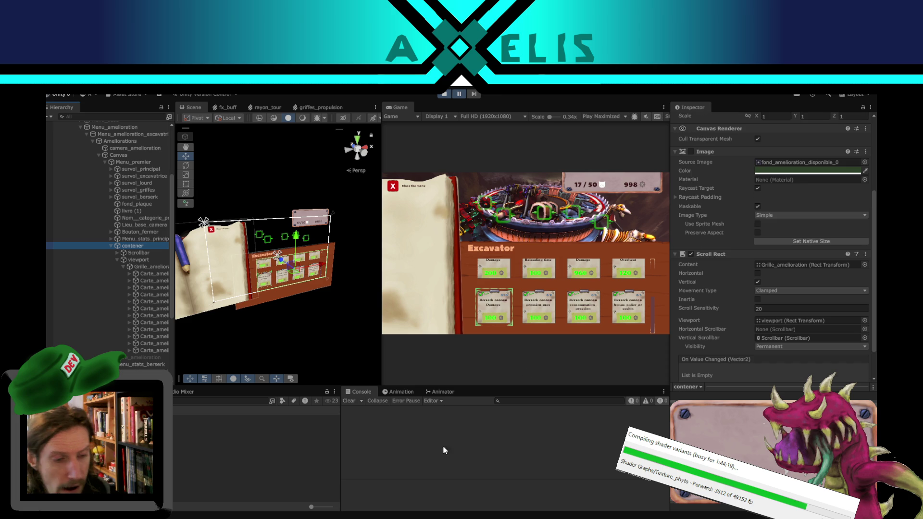
key(alt+Tab)
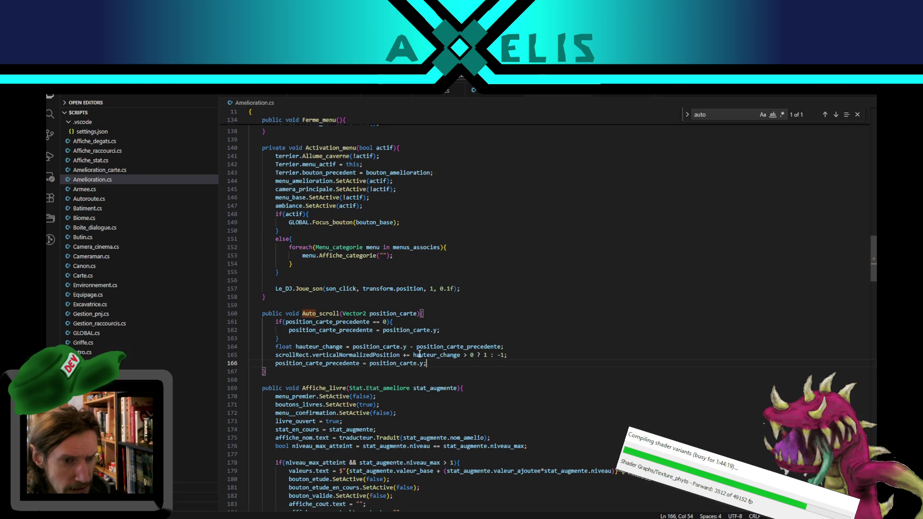
Highlight verticalNormalizedPosition on line 165 and compare the code against the Unity editor.
double_click(344, 355)
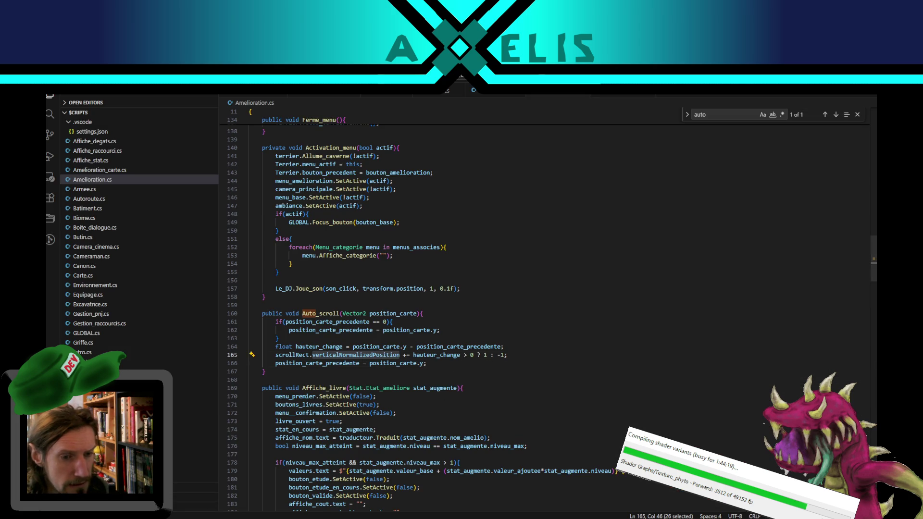
key(alt+Tab)
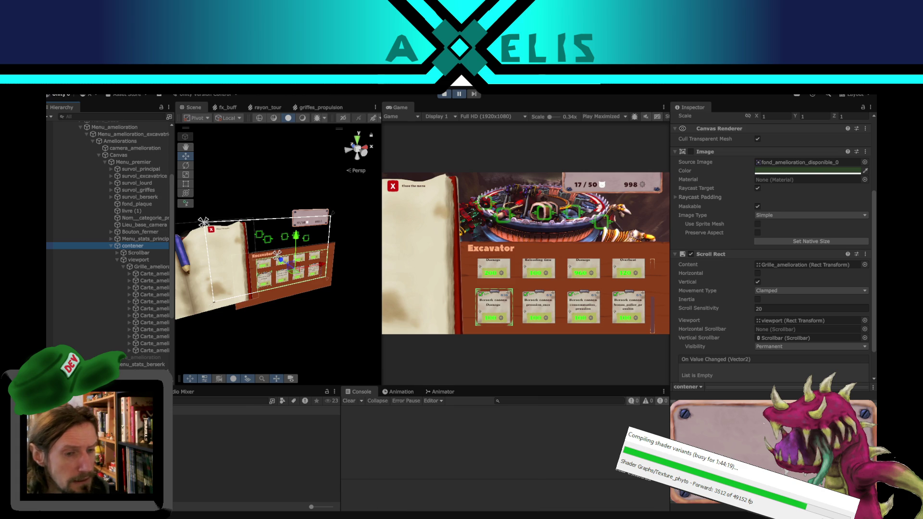
key(alt+Tab)
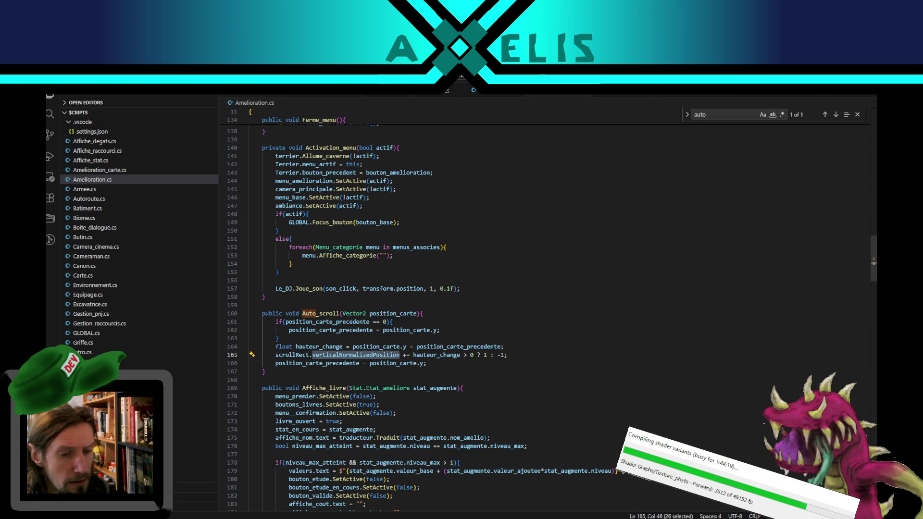
key(alt+Tab)
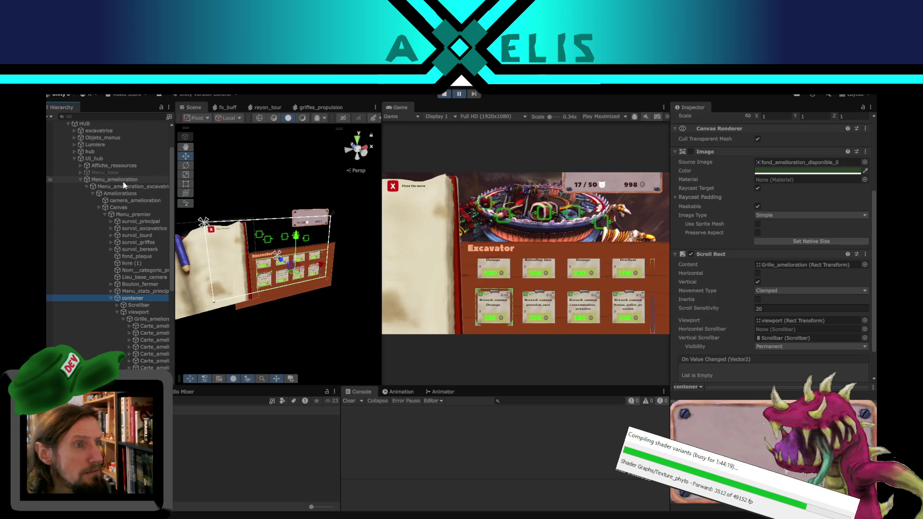
Confirm Menu_amelioration_excavatrice's Scroll Rect points to contener, then drag contener's grid upward.
click(136, 187)
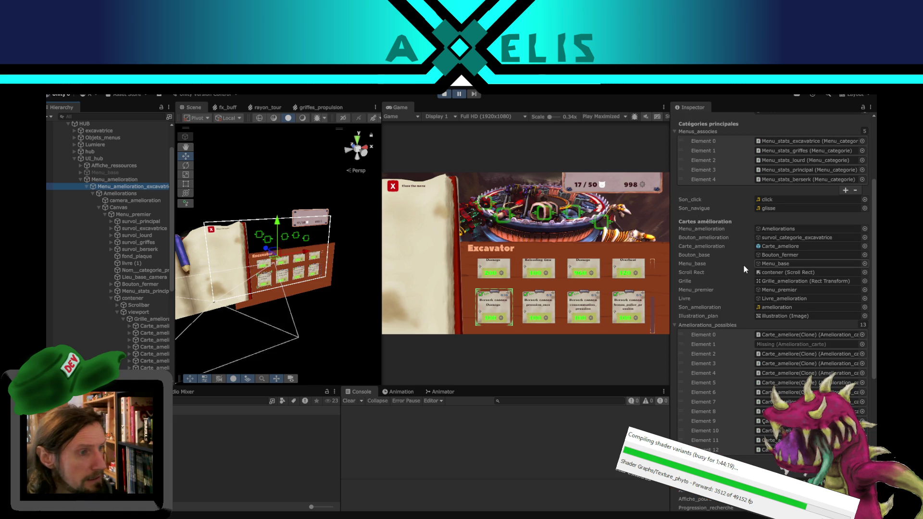
scroll(744, 266, down, 10)
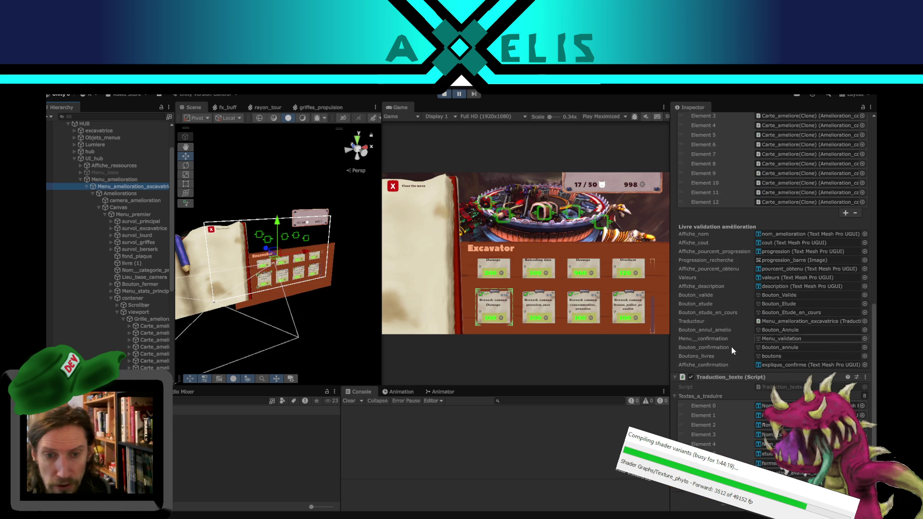
scroll(722, 302, up, 4)
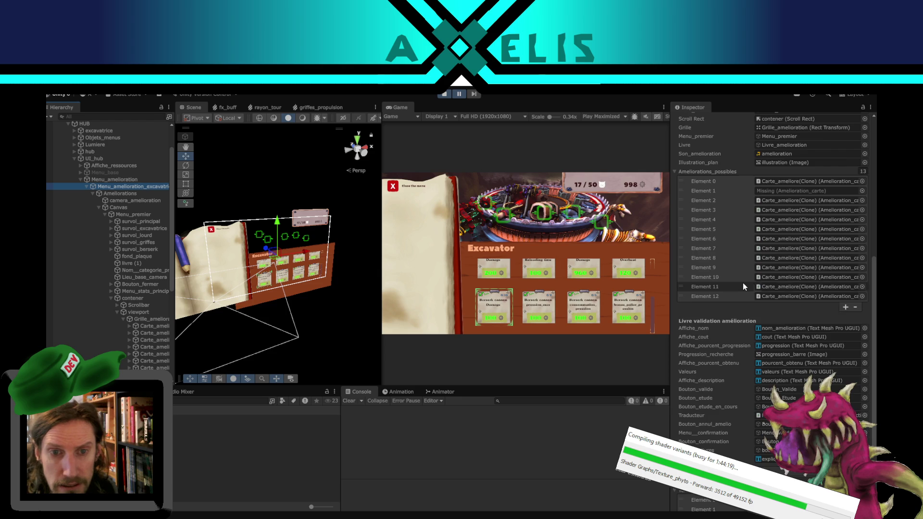
scroll(742, 281, up, 6)
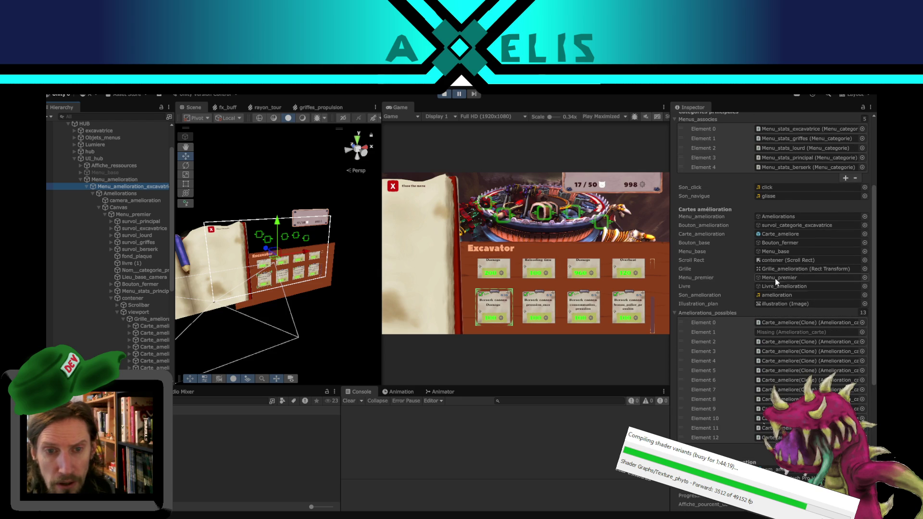
click(775, 261)
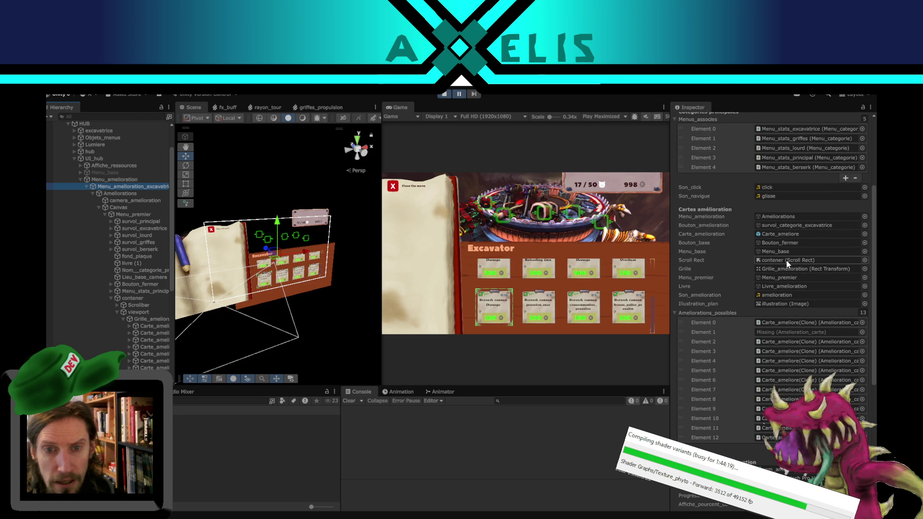
click(127, 298)
drag(295, 252, 297, 218)
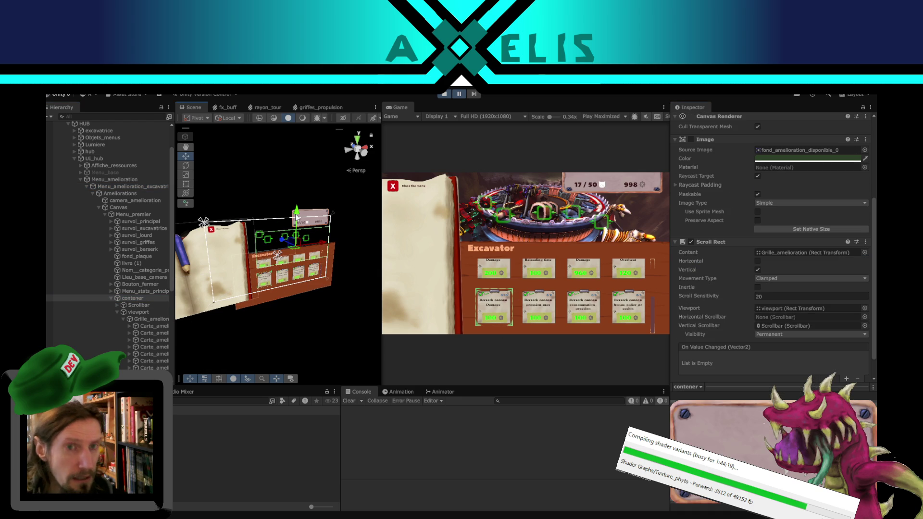
Undo the contener move and set the Game view to Play Focused.
key(ctrl+z)
click(614, 119)
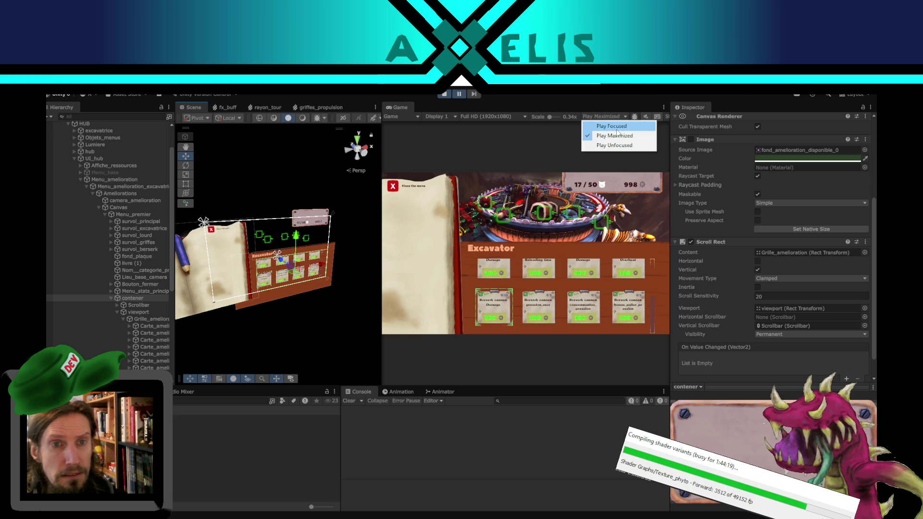
click(617, 124)
Nudge contener's Y position and scroll the grid up to the Excavator row, then return to Amelioration.cs.
mouse_move(296, 236)
mouse_down()
mouse_move(299, 214)
mouse_move(298, 241)
mouse_move(298, 230)
mouse_up()
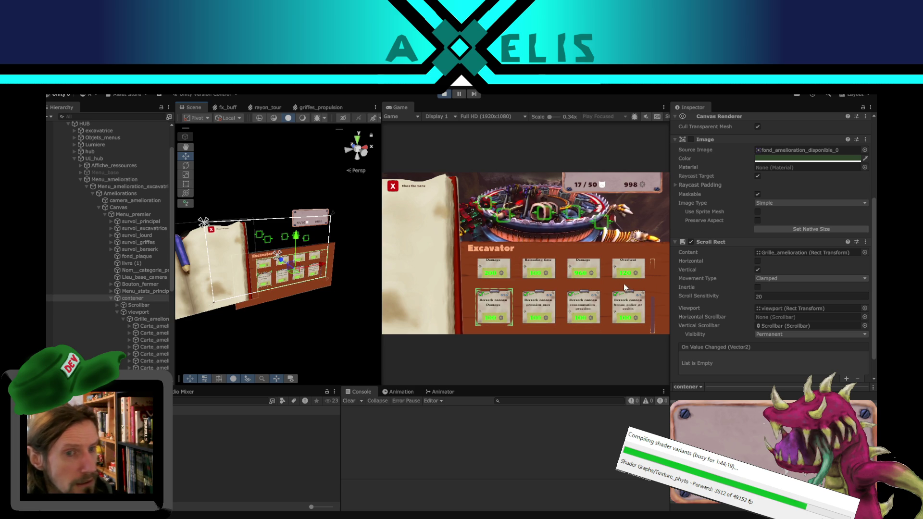
scroll(651, 306, up, 3)
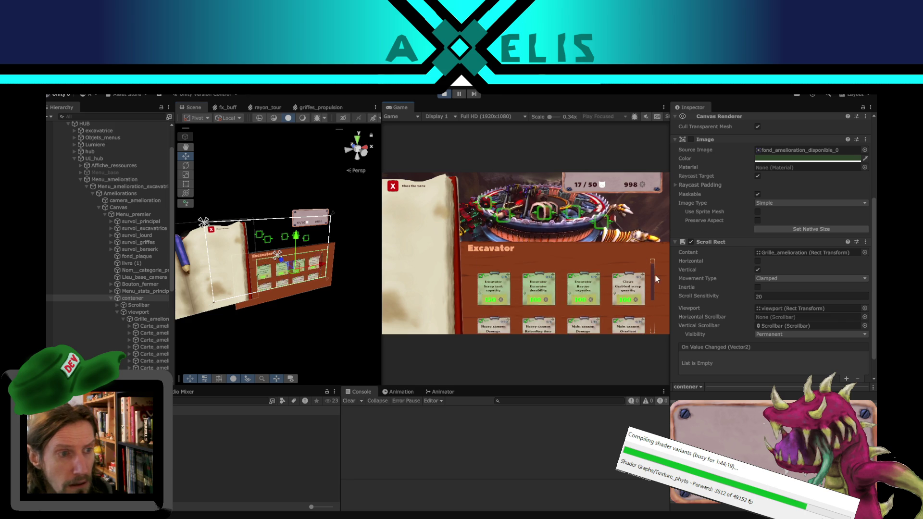
scroll(652, 316, up, 3)
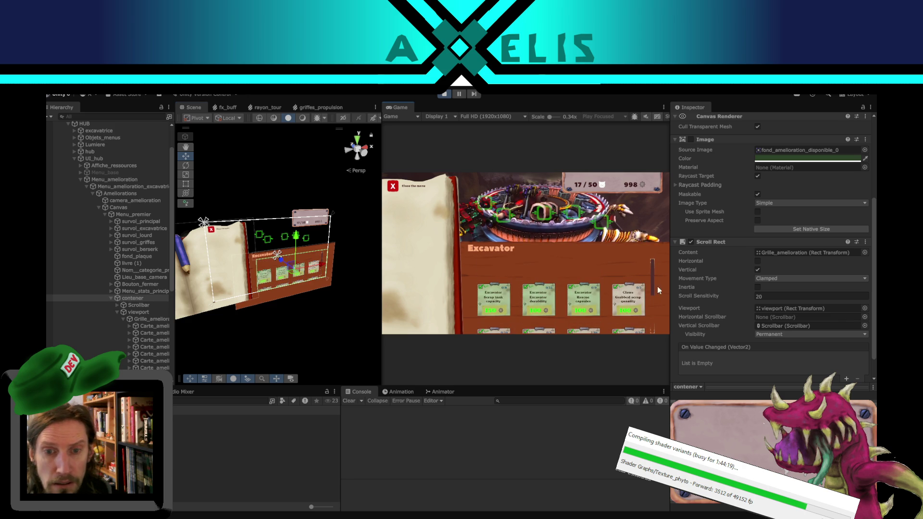
key(alt+Tab)
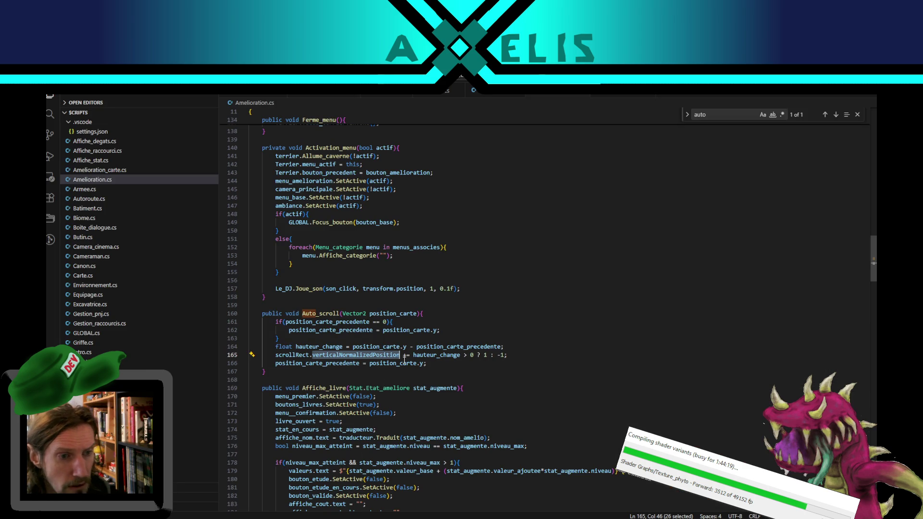
Bring Unity back, stop the current playtest and start a new Play session with Ctrl+P.
mouse_move(475, 517)
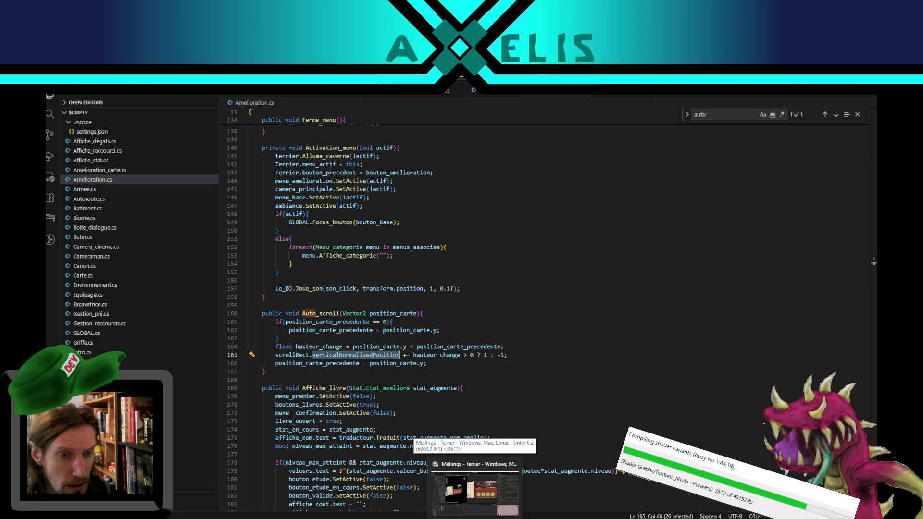
click(475, 493)
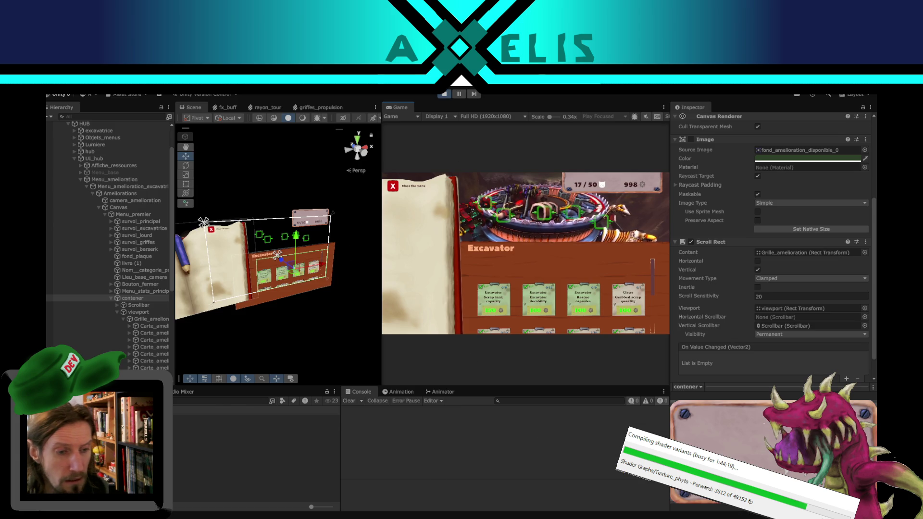
key(alt+Tab)
key(alt+Tab)
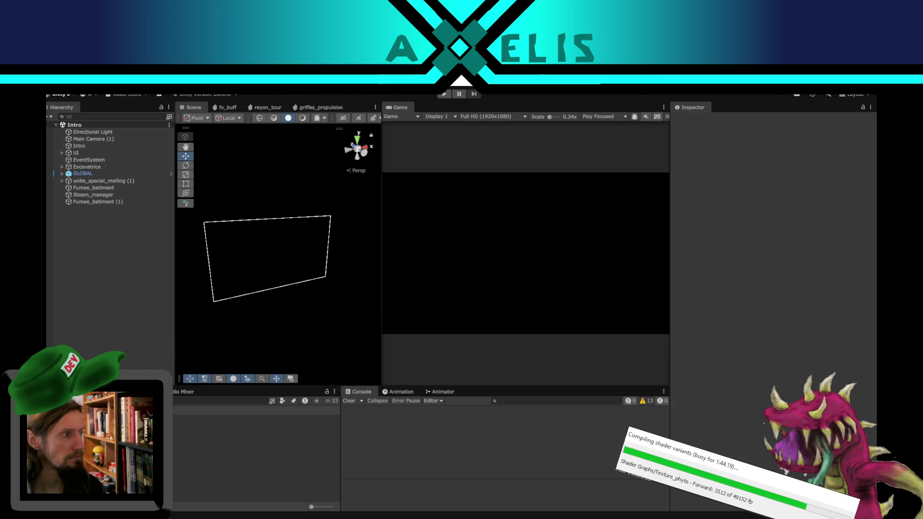
key(ctrl+p)
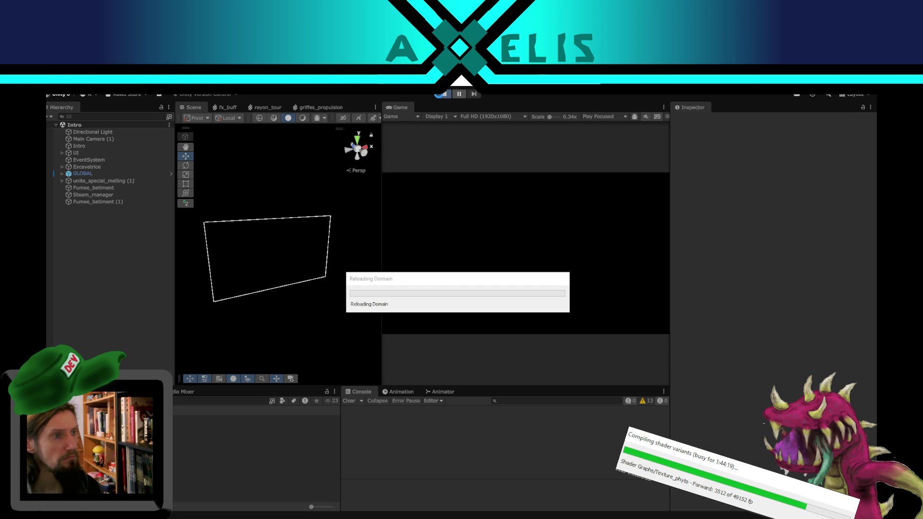
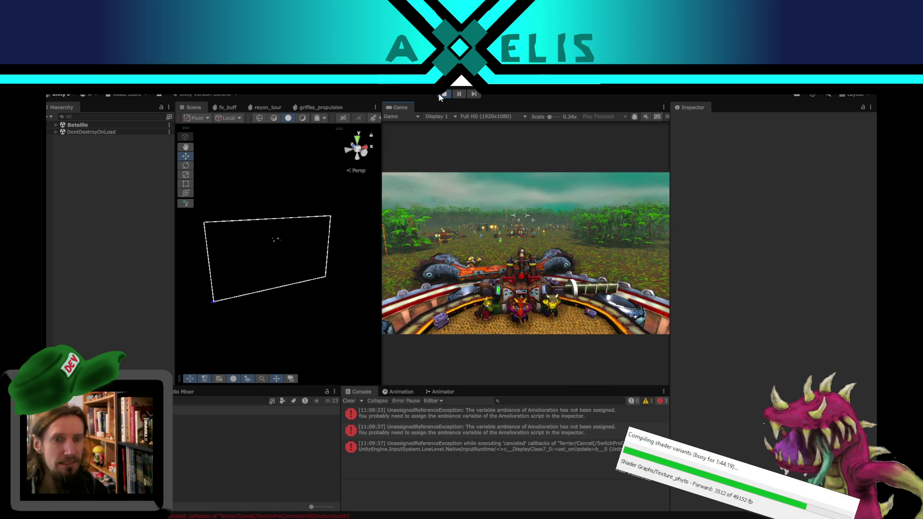
Switch the Game view to Play Maximized from the pause menu, then resume play.
key(Escape)
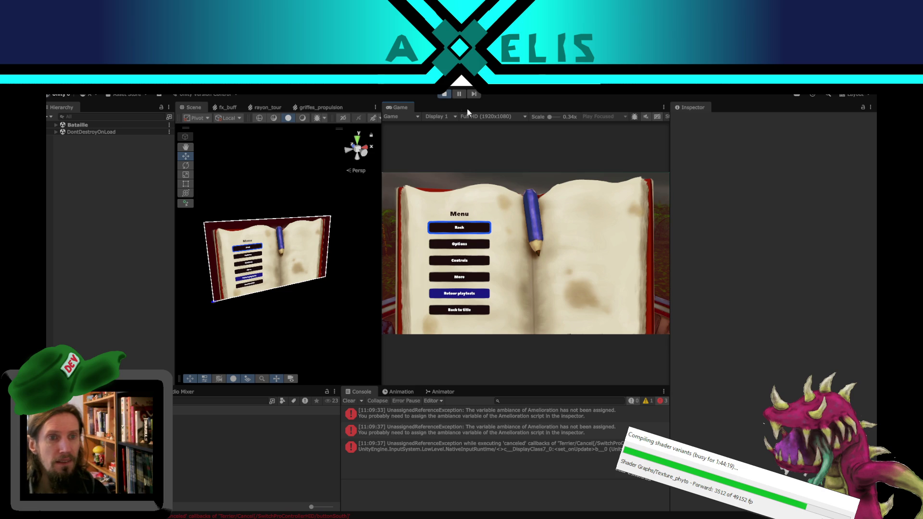
click(602, 120)
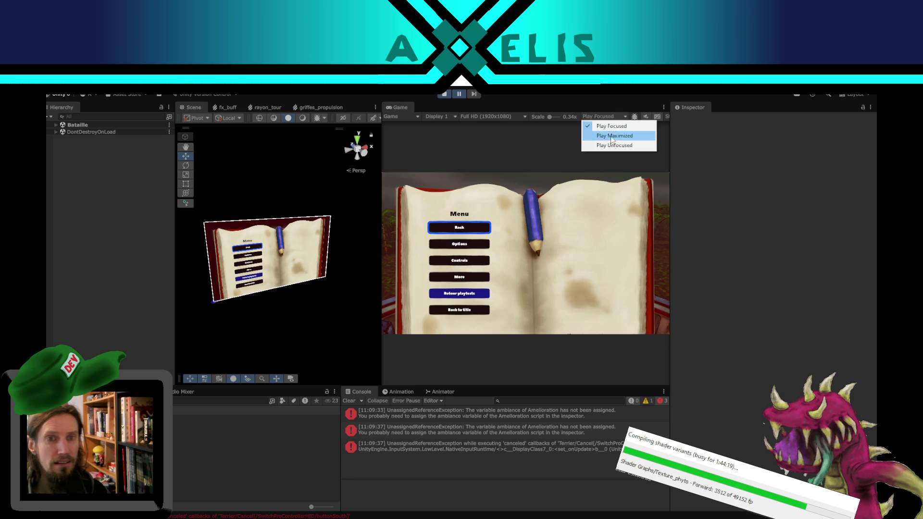
click(616, 136)
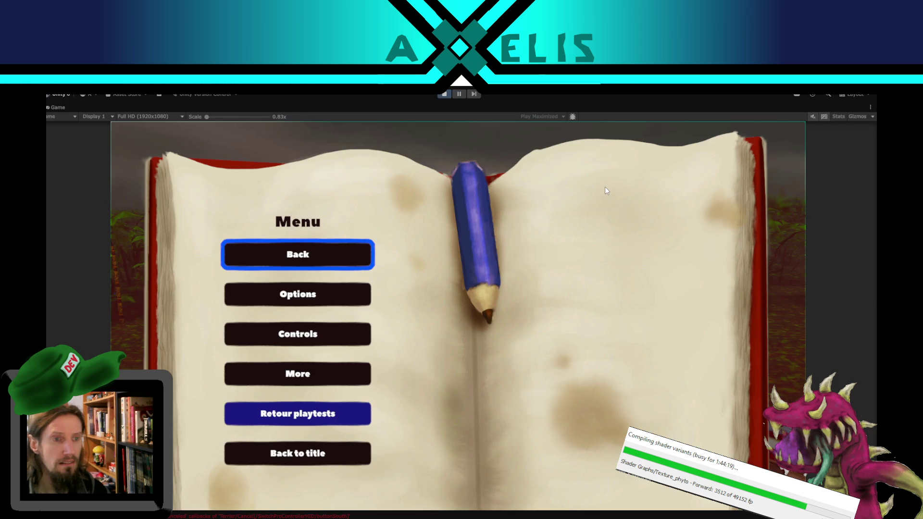
key(Escape)
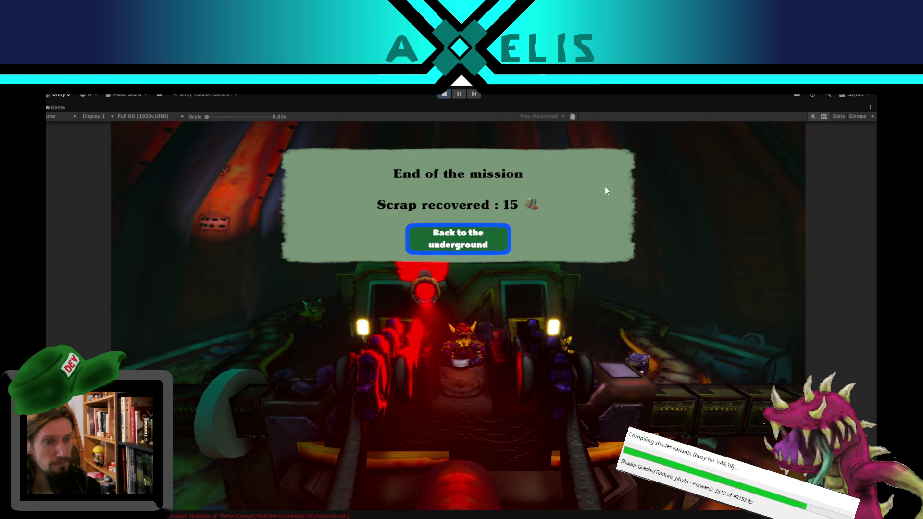
Return to the underground, try the Excavator upgrades, go back to the cave hub, and pause.
key(Return)
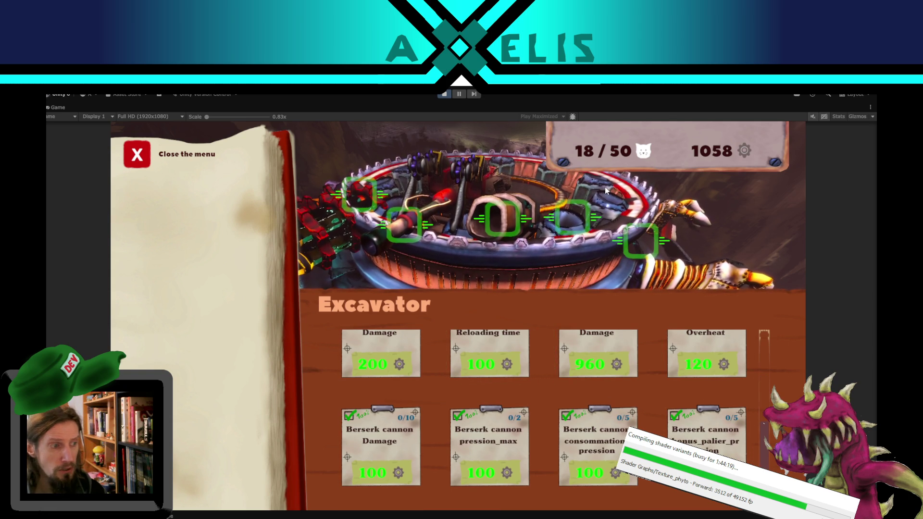
key(Escape)
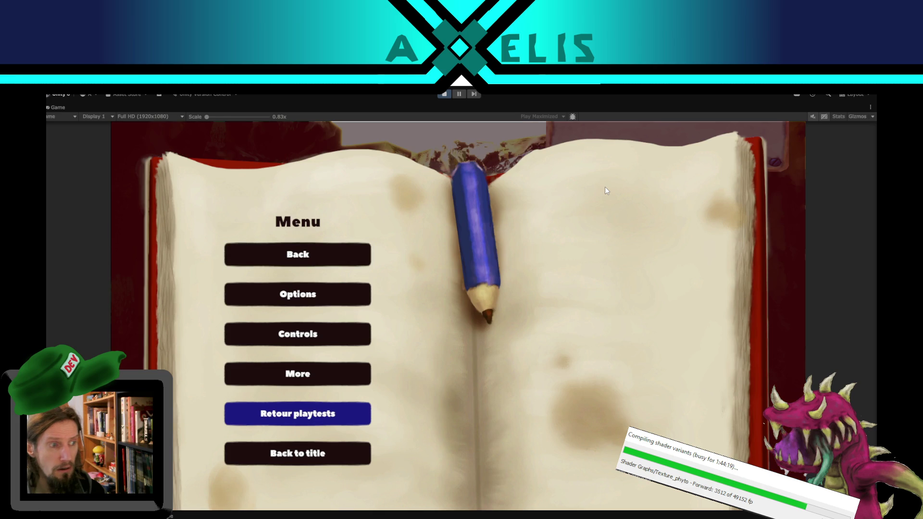
key(Return)
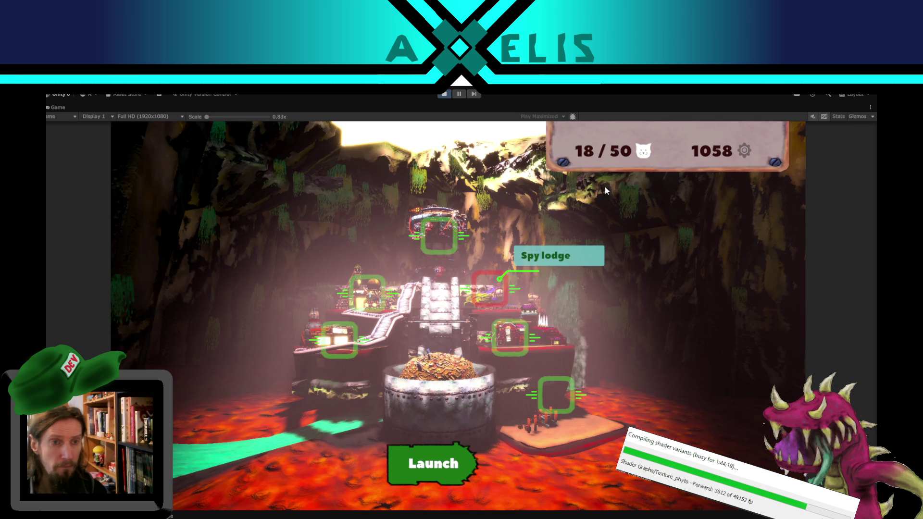
click(460, 95)
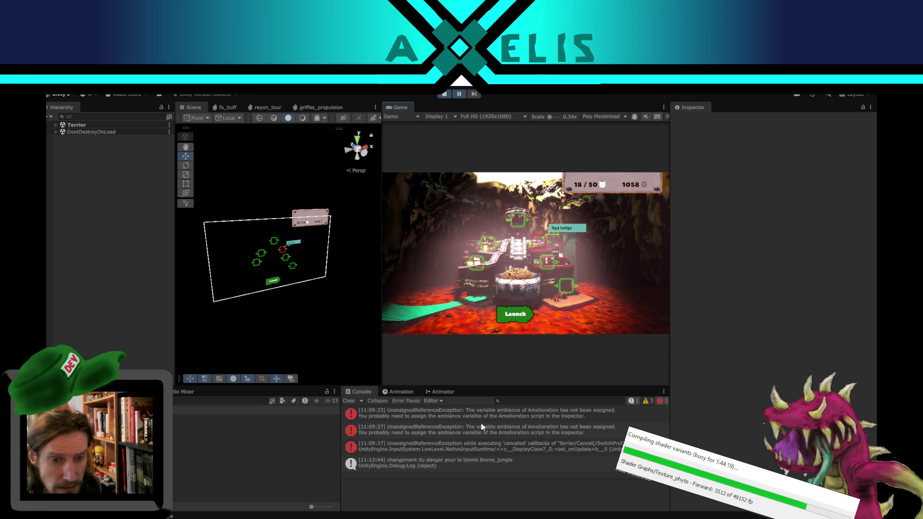
Clear the Console, exit play mode, and bring up Amelioration.cs in VS Code.
click(347, 402)
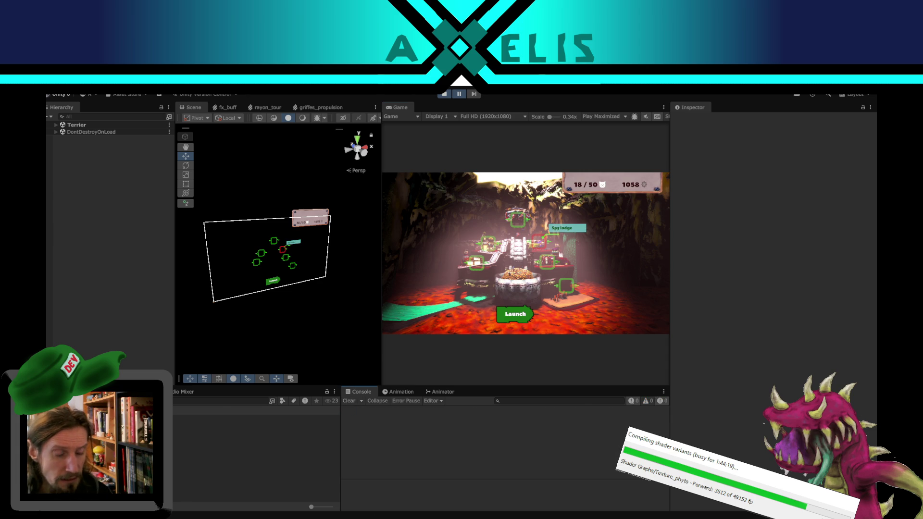
key(alt+Tab)
key(alt+Tab)
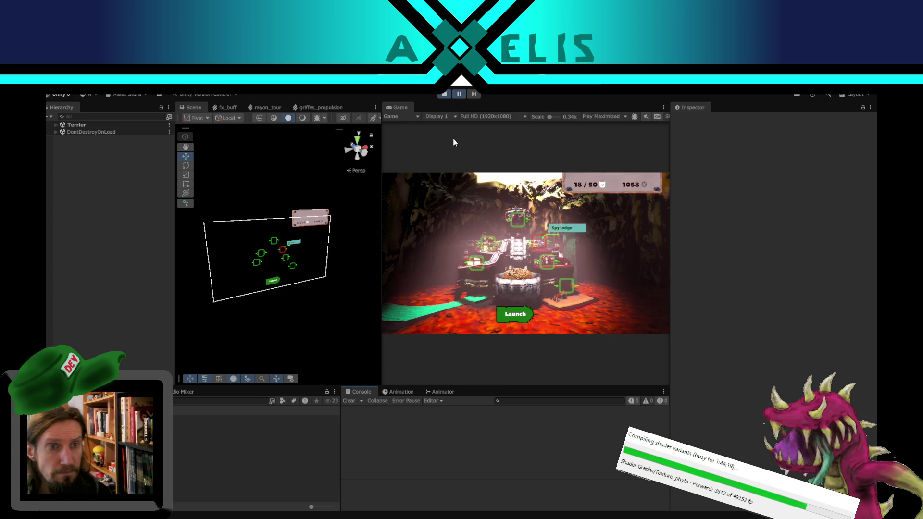
click(445, 94)
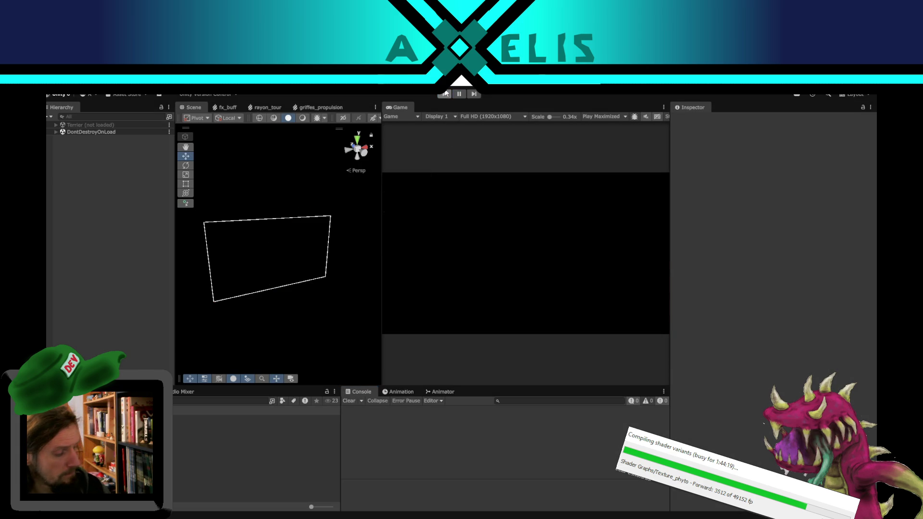
key(alt+Tab)
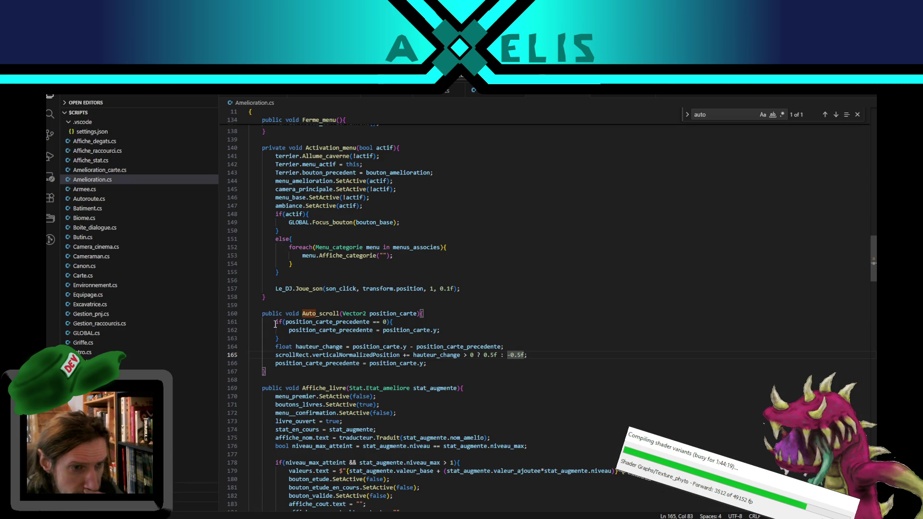
double_click(298, 323)
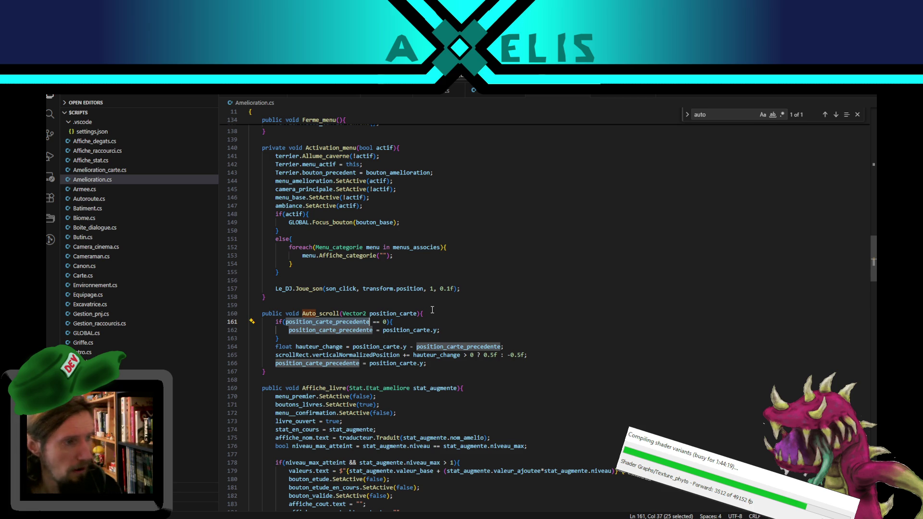
double_click(406, 330)
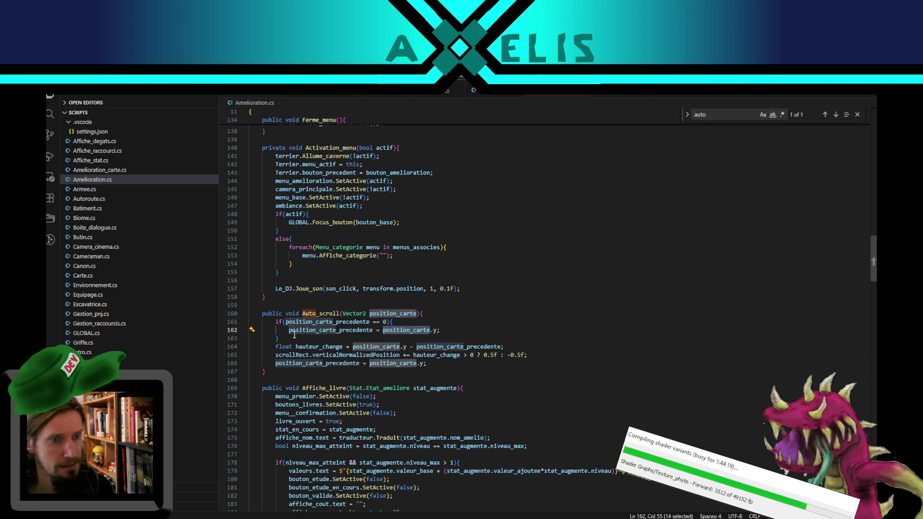
double_click(318, 331)
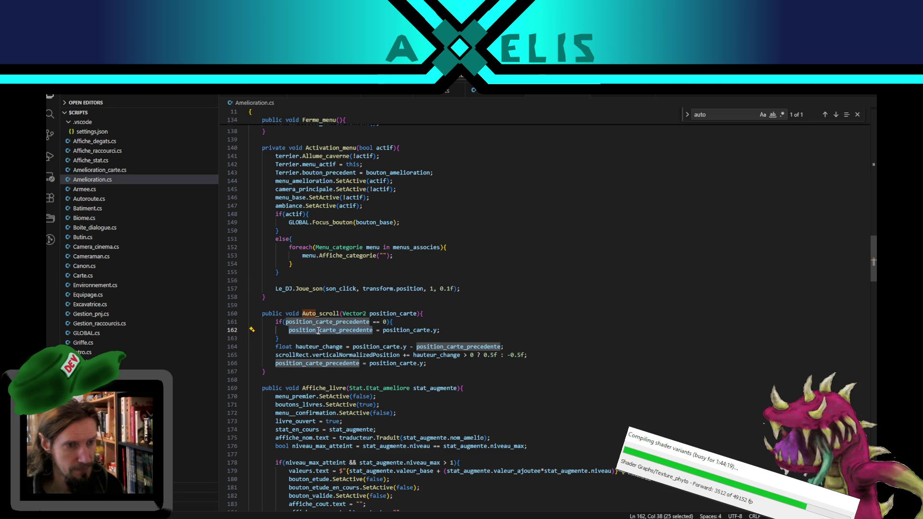
double_click(388, 330)
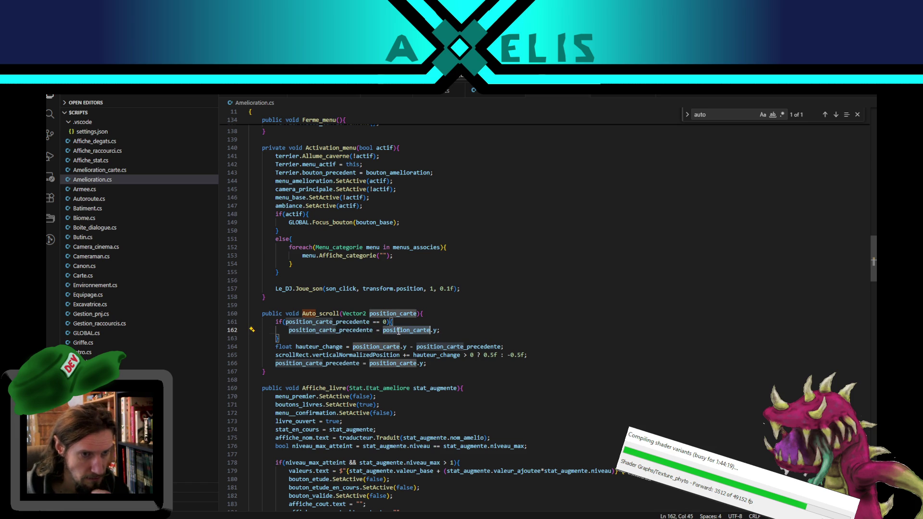
double_click(336, 330)
double_click(392, 331)
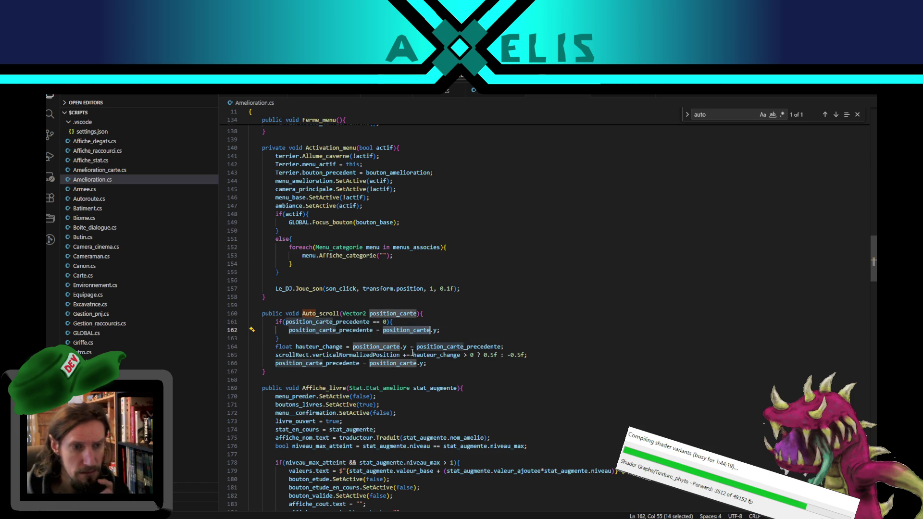
double_click(373, 347)
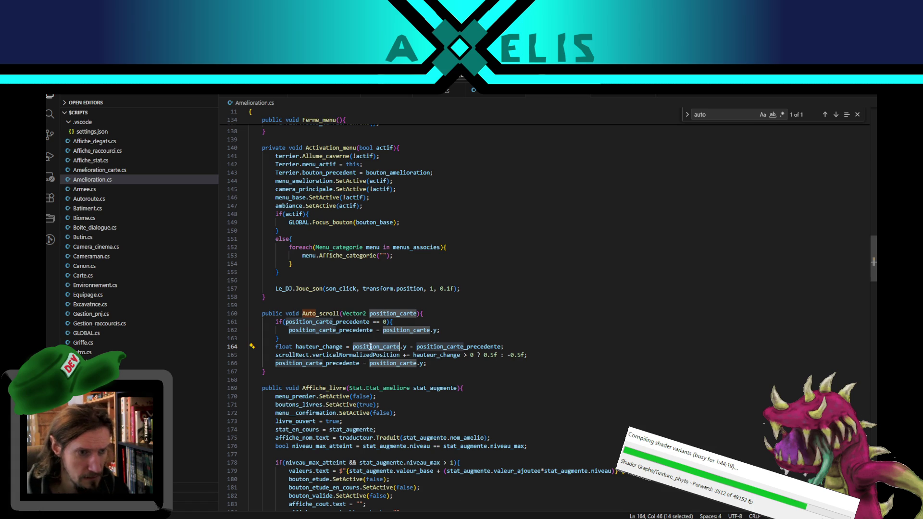
click(512, 347)
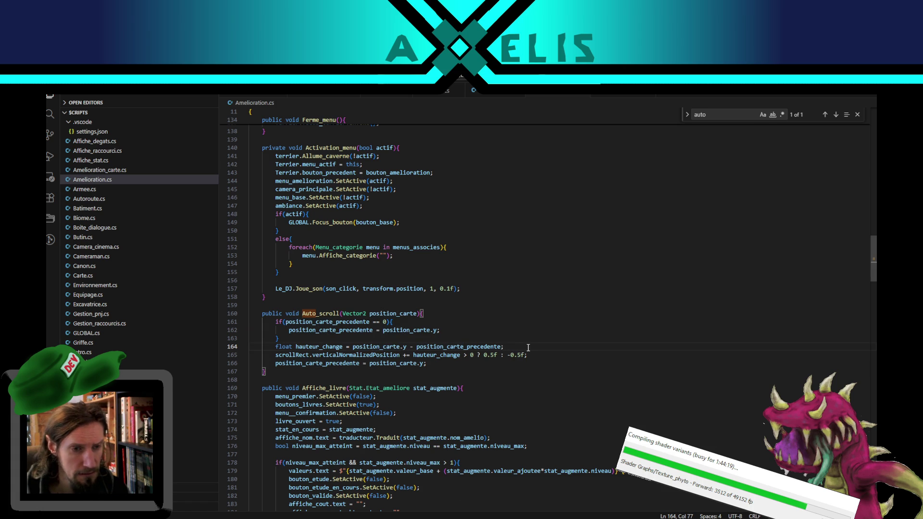
Start a new Debug.Log line 165 with the message text "change hauteur {".
key(Return)
text(De)
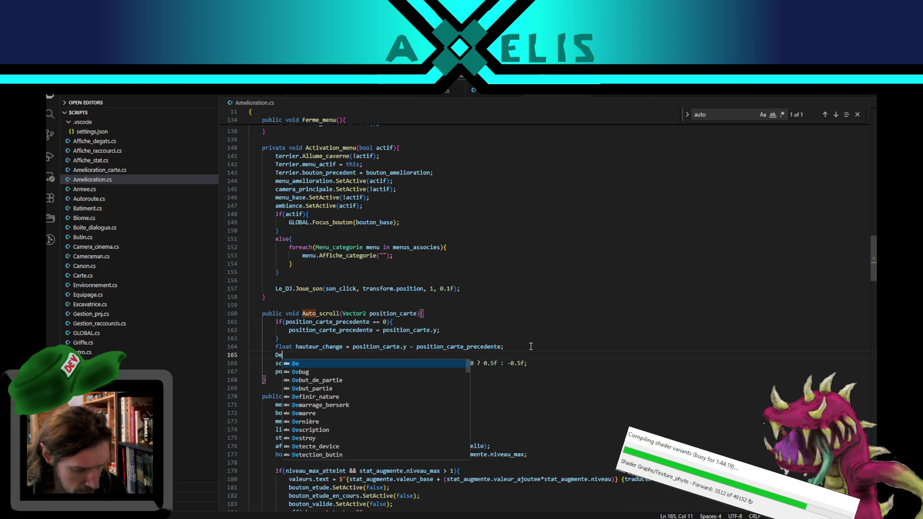
text(bug.LO)
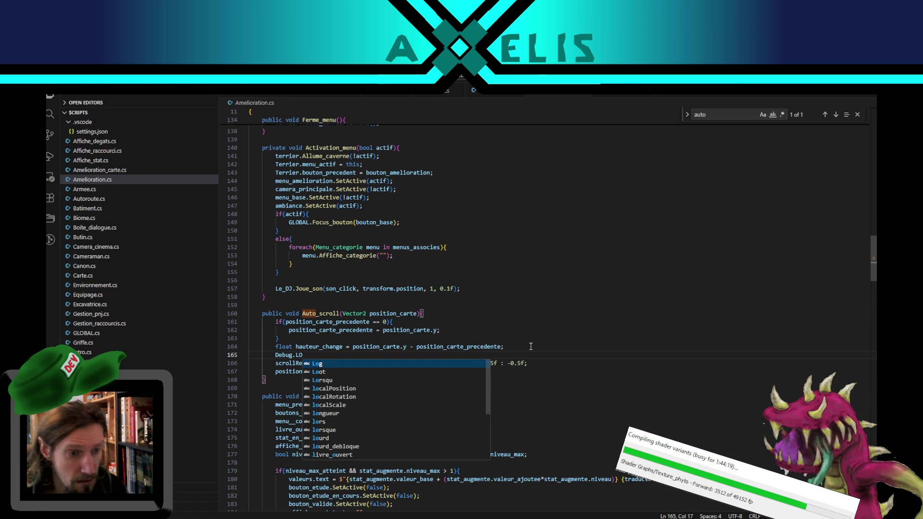
key(Return)
text(($")
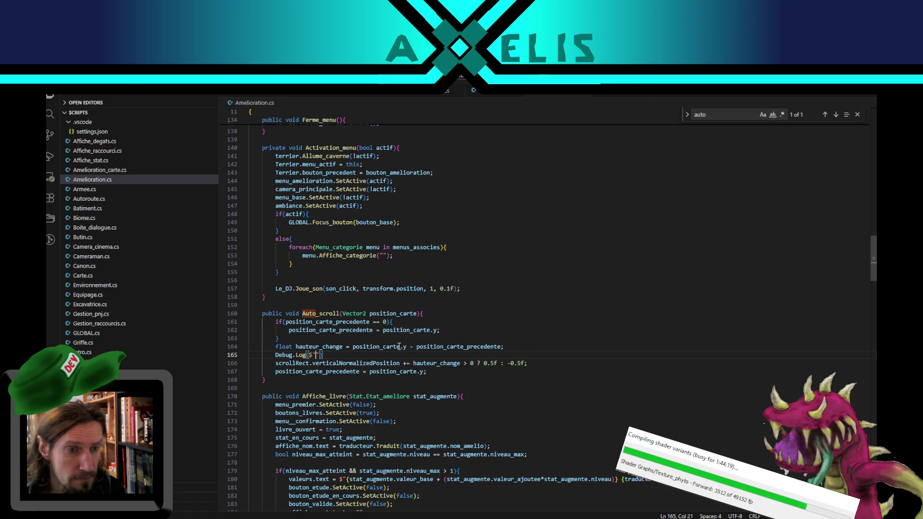
double_click(380, 346)
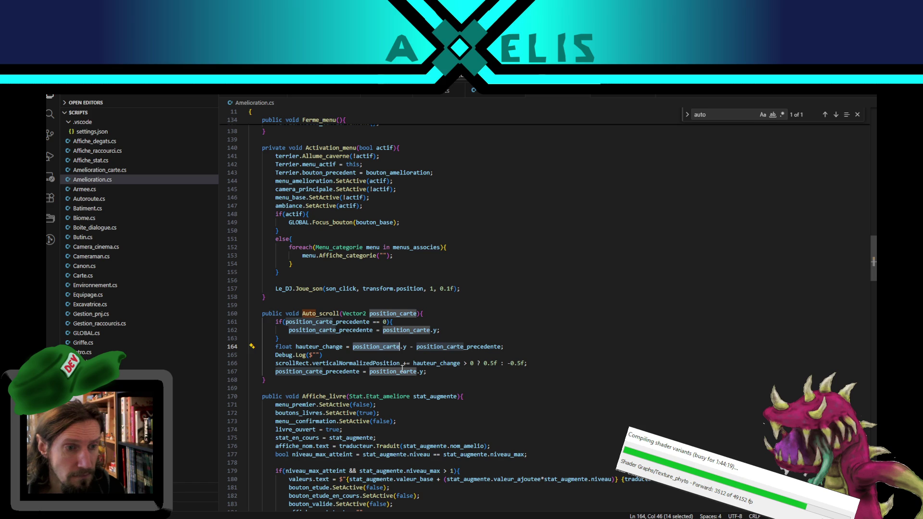
double_click(429, 363)
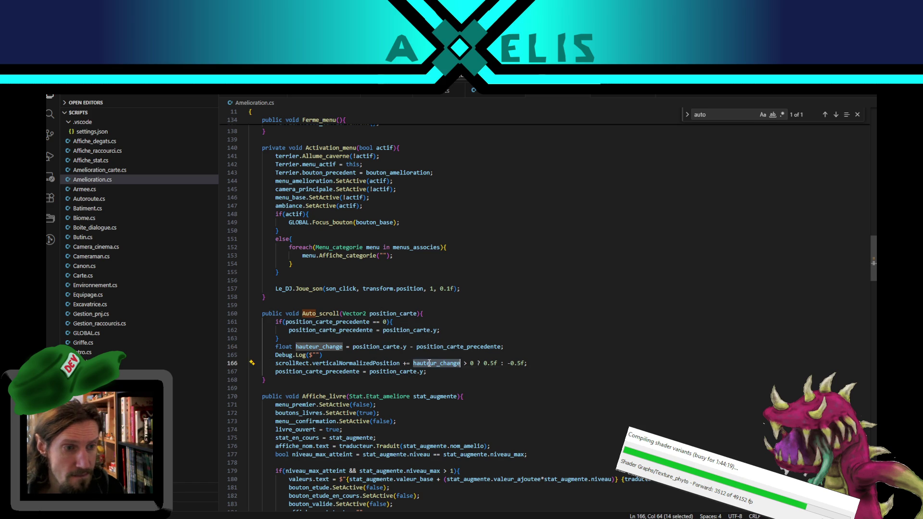
click(319, 355)
text(change hauteur)
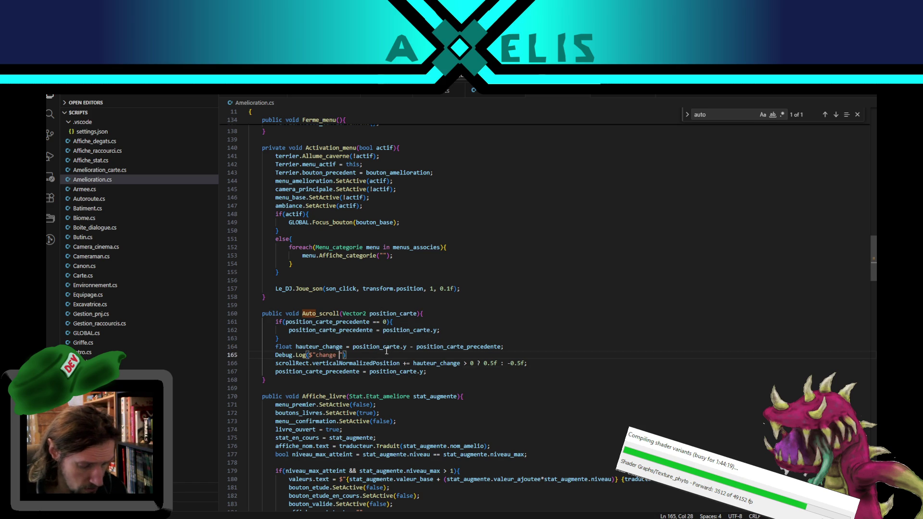
text( {)
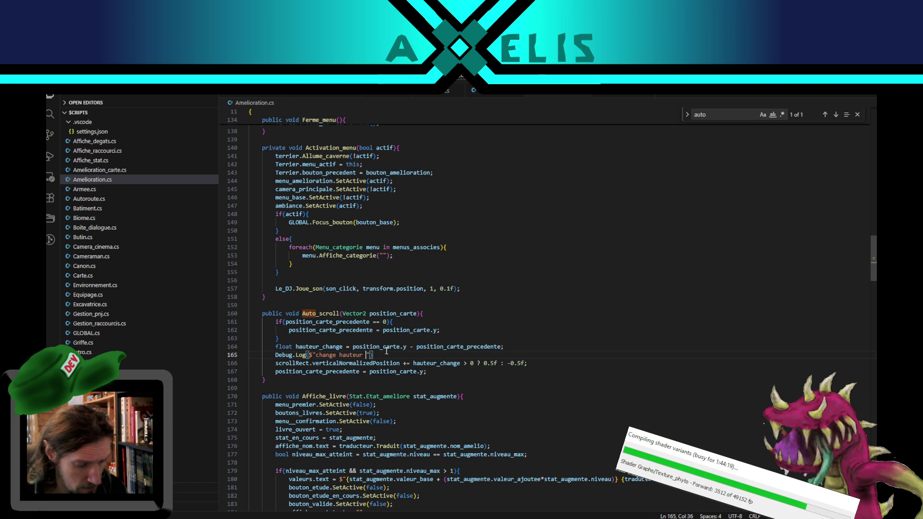
Paste position_carte.y into the braces and add "- {position_carte_precedente} =".
double_click(378, 347)
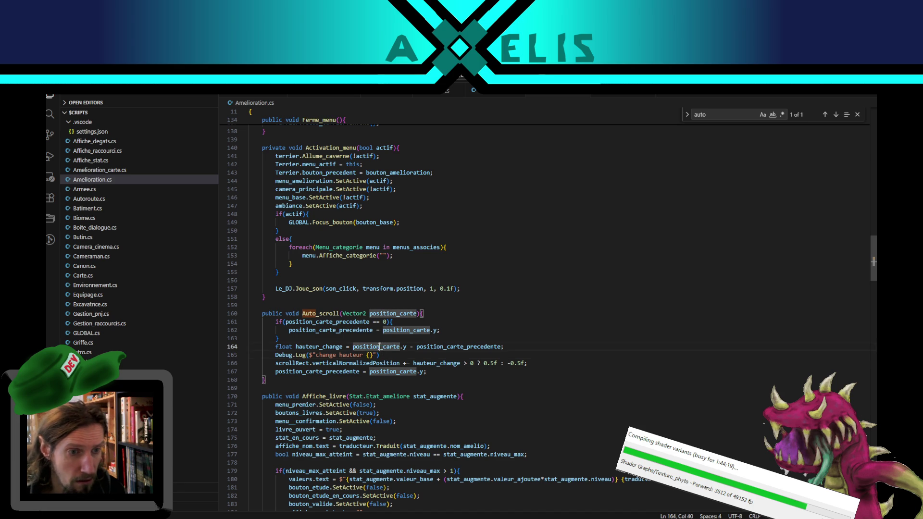
shift+click(410, 347)
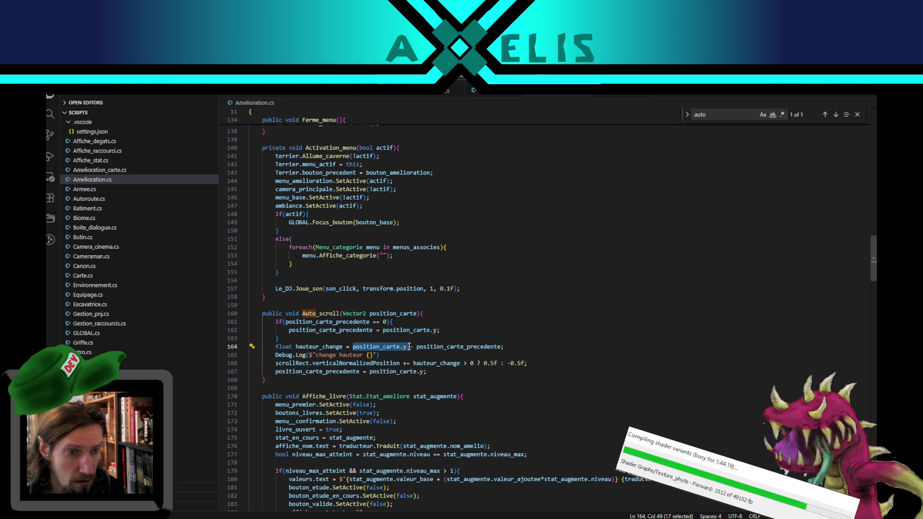
shift+click(407, 347)
click(369, 356)
text(position_carte.y)
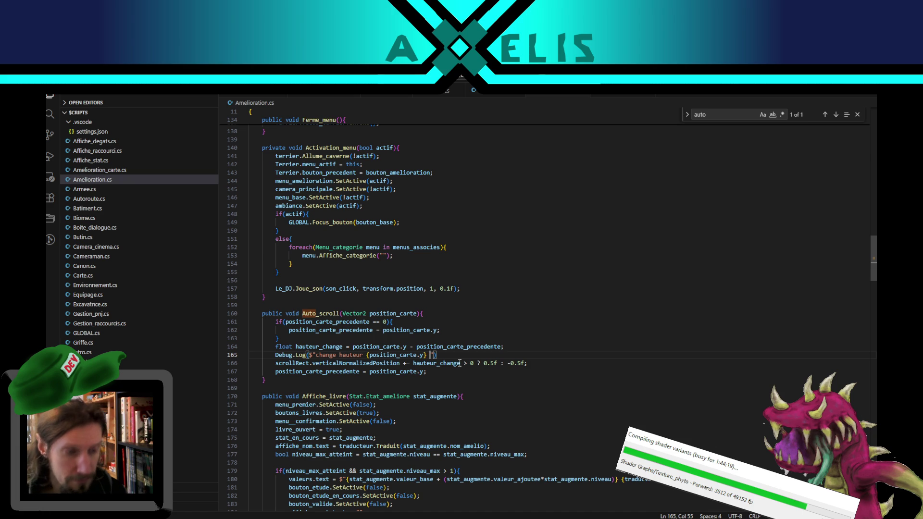
text(- )
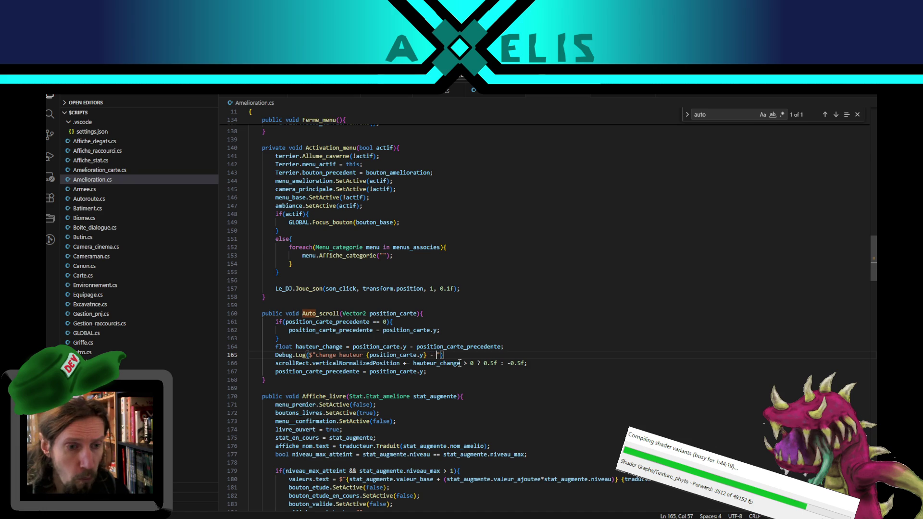
text({)
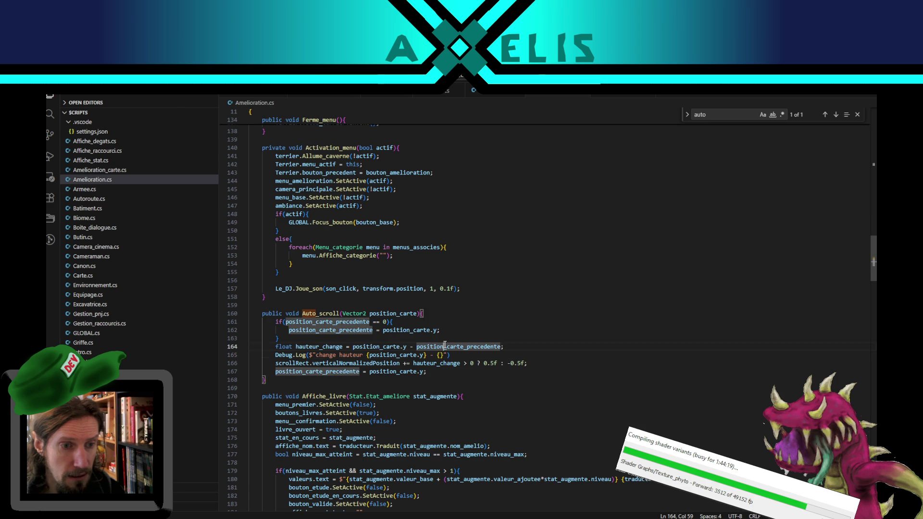
text(position_carte_precedente})
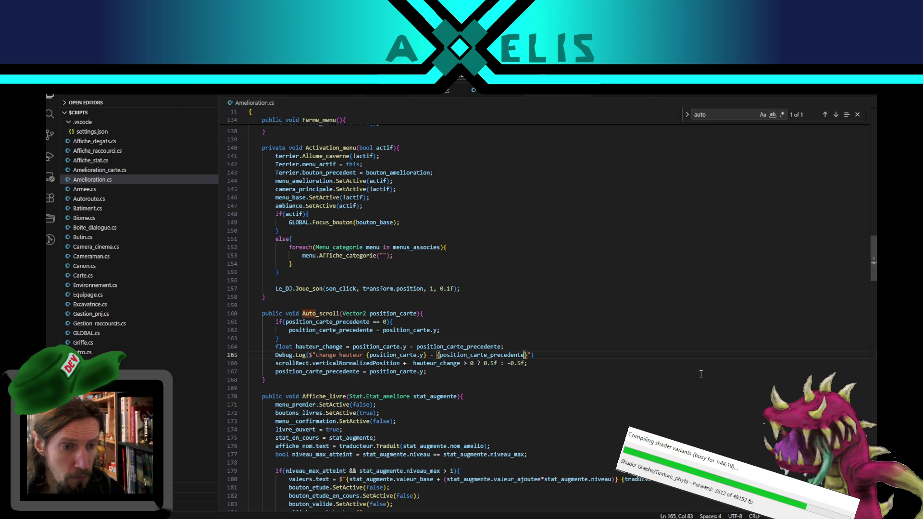
text( =)
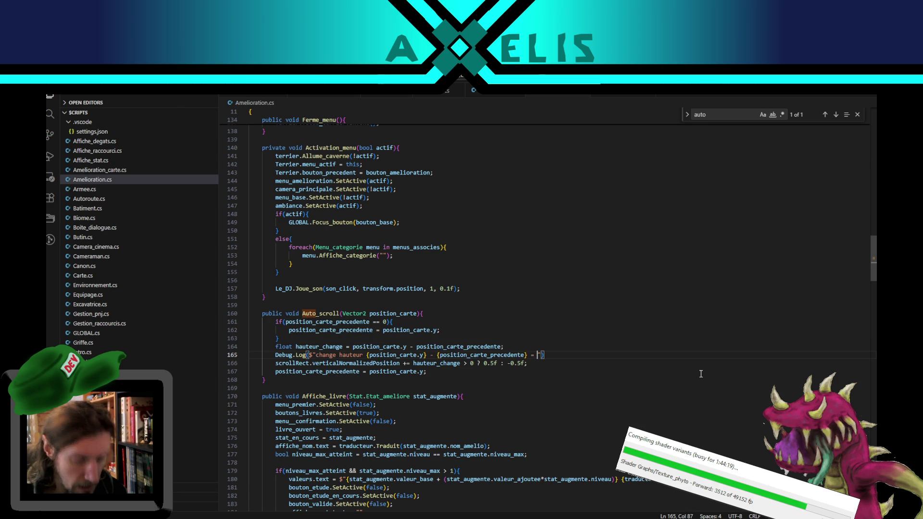
Finish the log with {hauteur_change}"); so it prints the computed change.
double_click(326, 347)
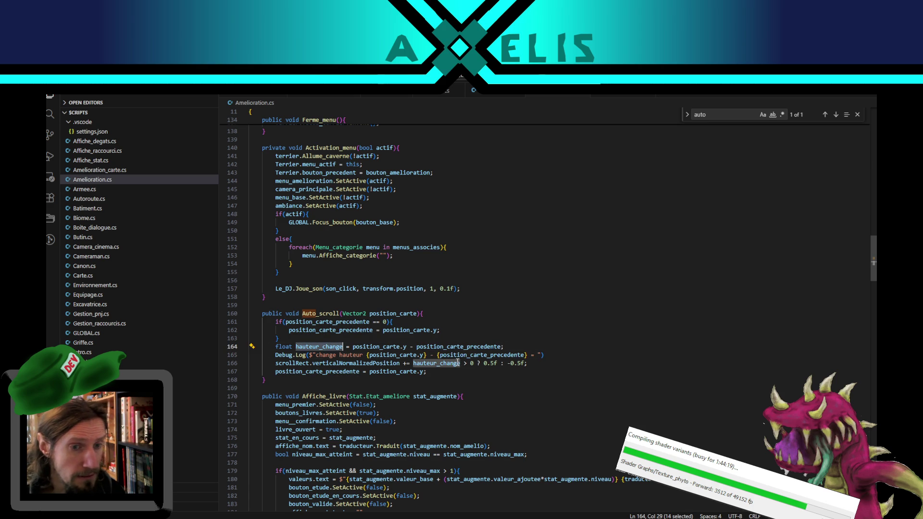
click(537, 355)
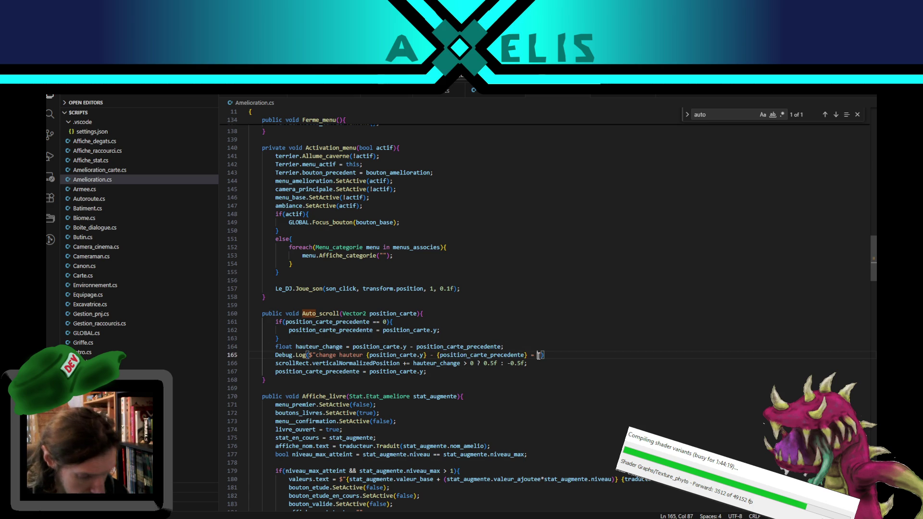
text({hauteur_change)
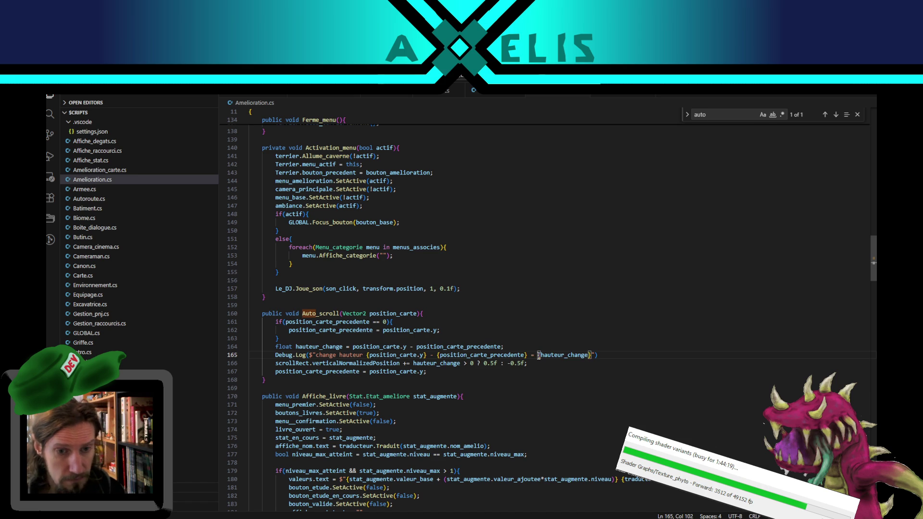
text(}");)
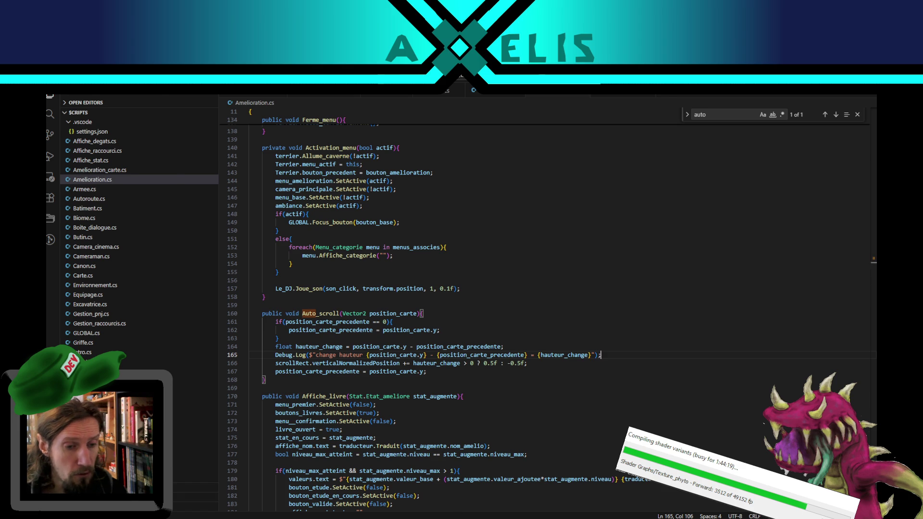
click(475, 517)
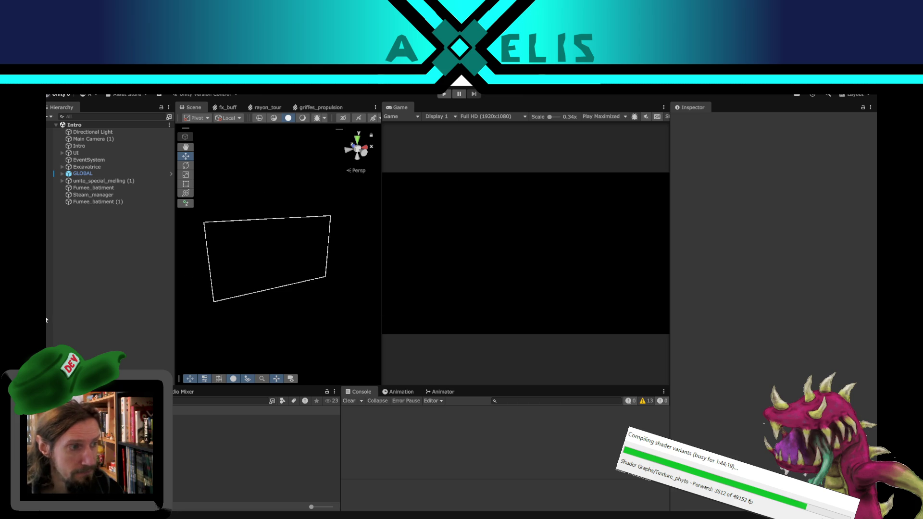
Enter play mode and choose Start on the Mellings title screen to load the cave level.
click(445, 94)
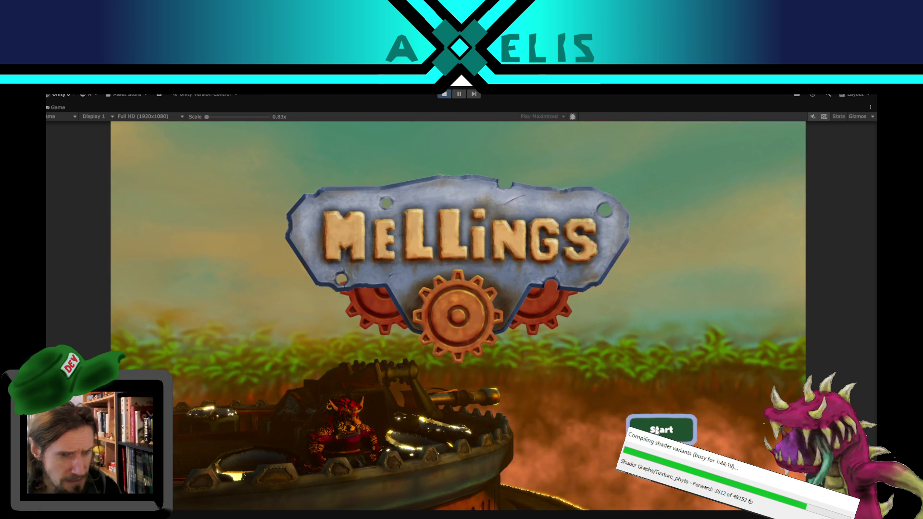
click(656, 431)
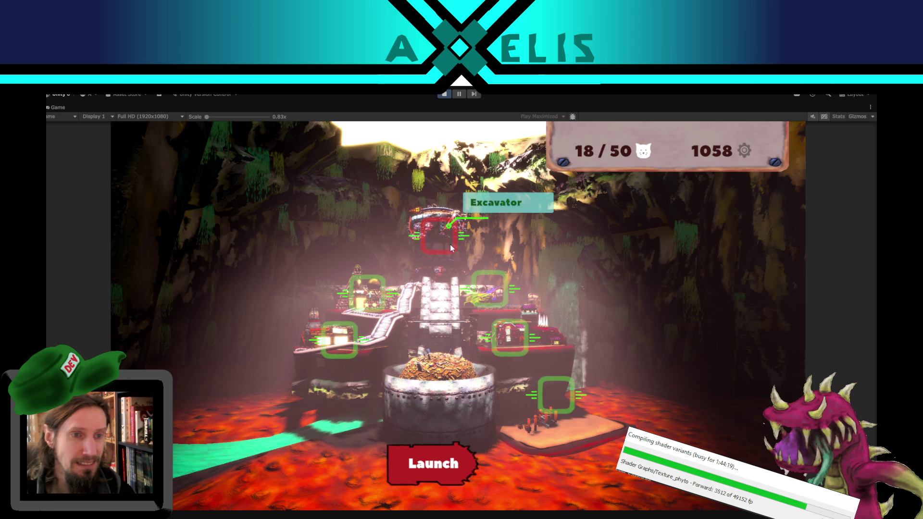
Open the Excavator upgrade menu and move to the Overheat card to test auto-scroll.
click(450, 247)
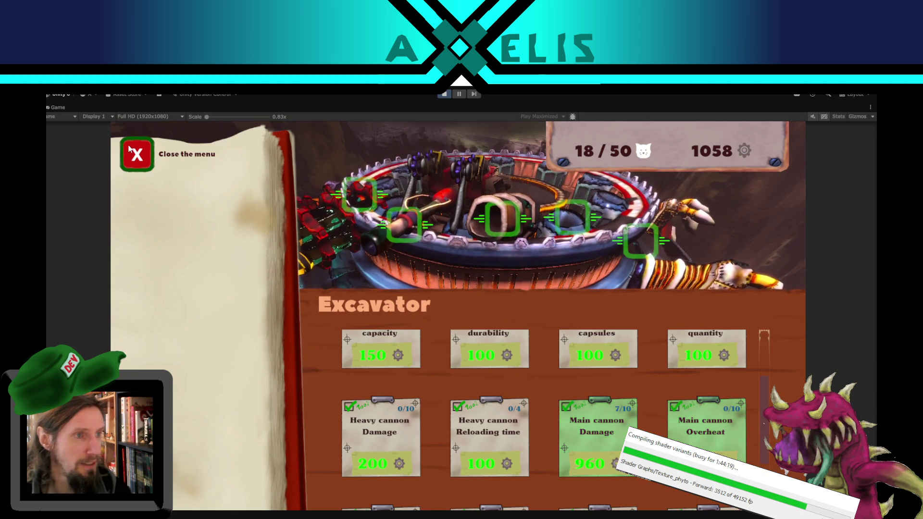
click(130, 147)
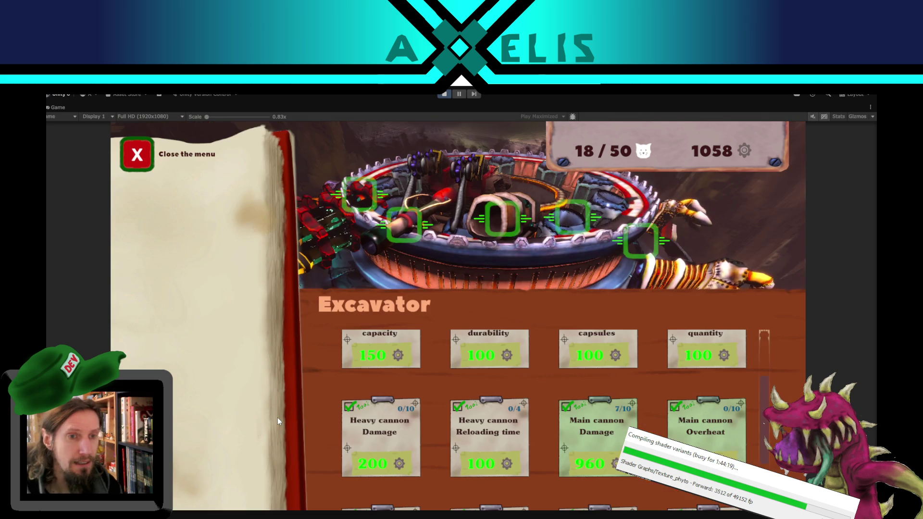
click(278, 418)
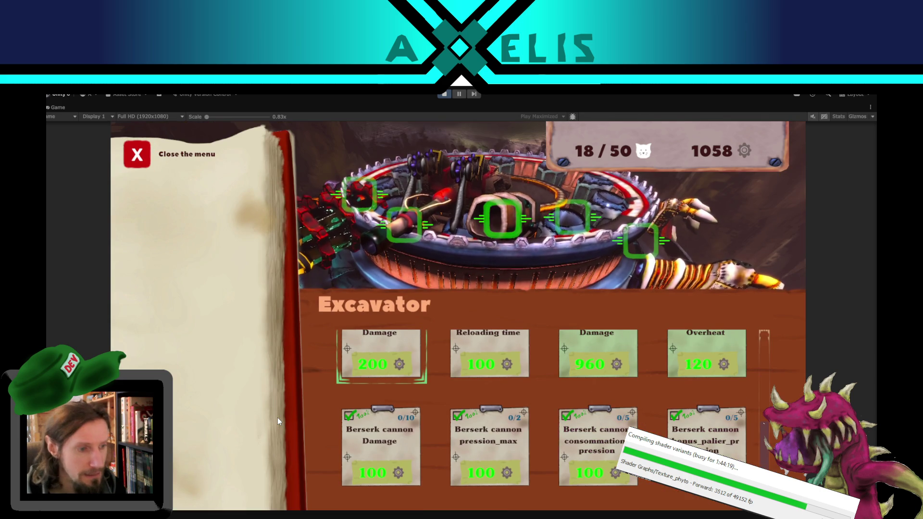
key(Right)
key(Right)
key(Right)
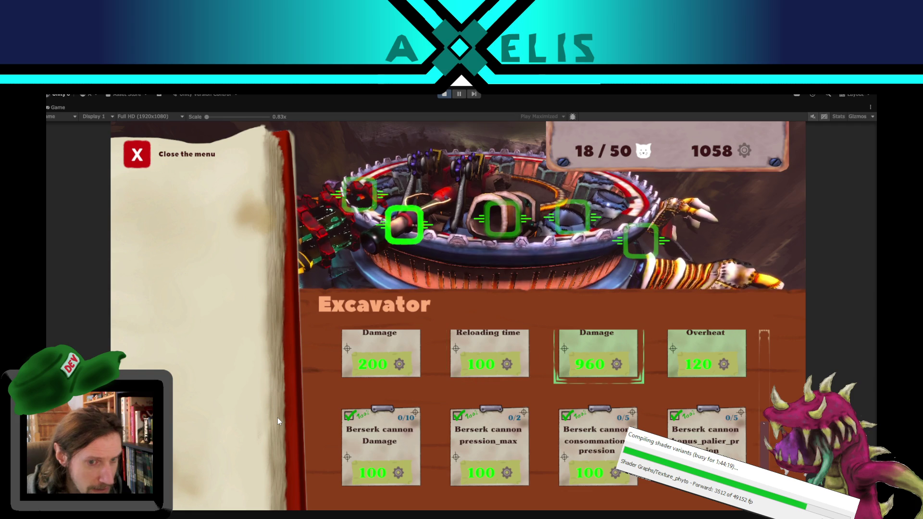
key(Up)
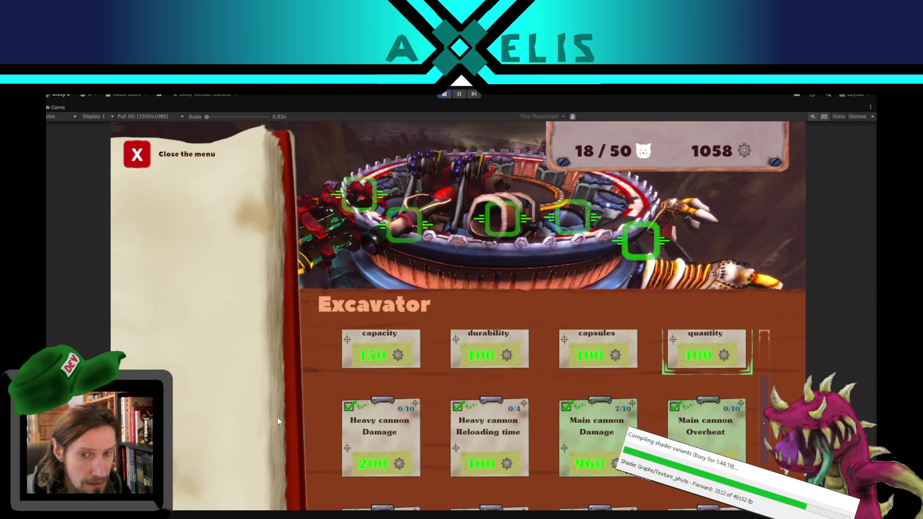
Navigate among Main cannon Damage, Heavy cannon Reloading time and Berserk cannon cards, then stop play.
key(Down)
key(Left)
key(Down)
key(Up)
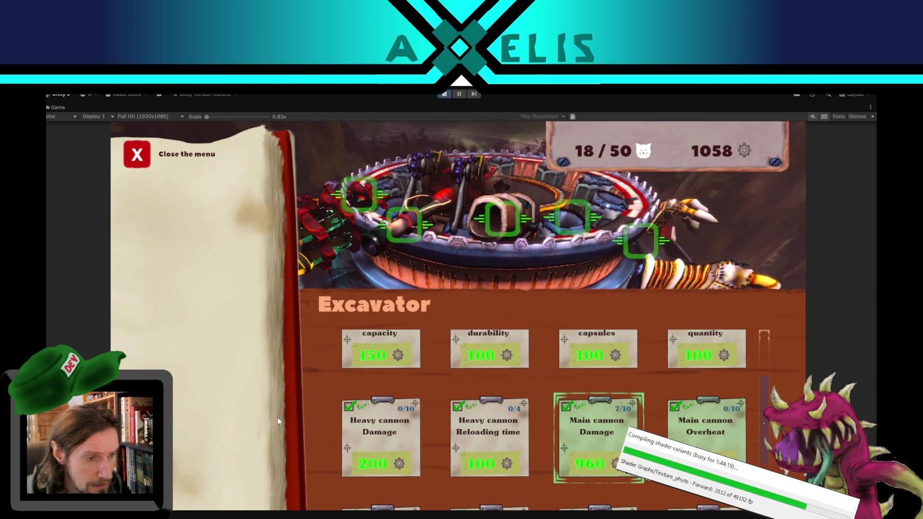
key(Left)
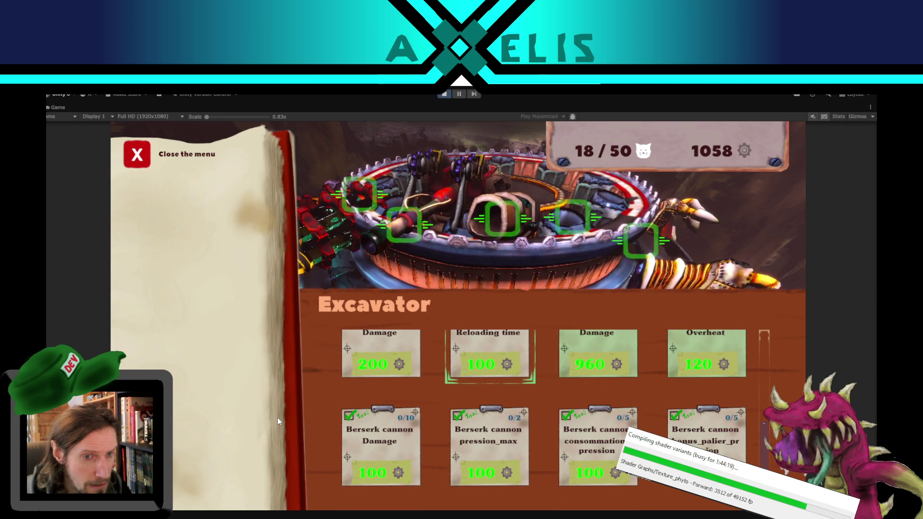
key(Left)
key(Right)
key(Right)
key(Right)
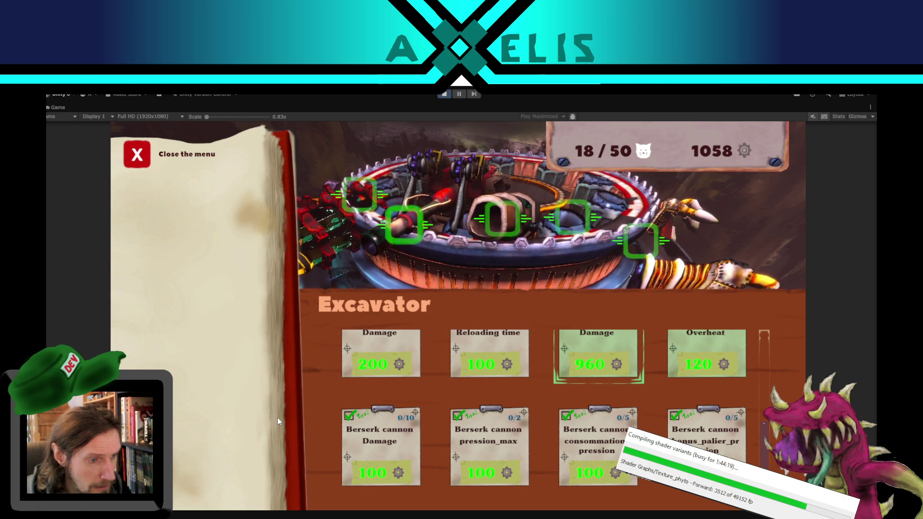
key(Down)
key(Up)
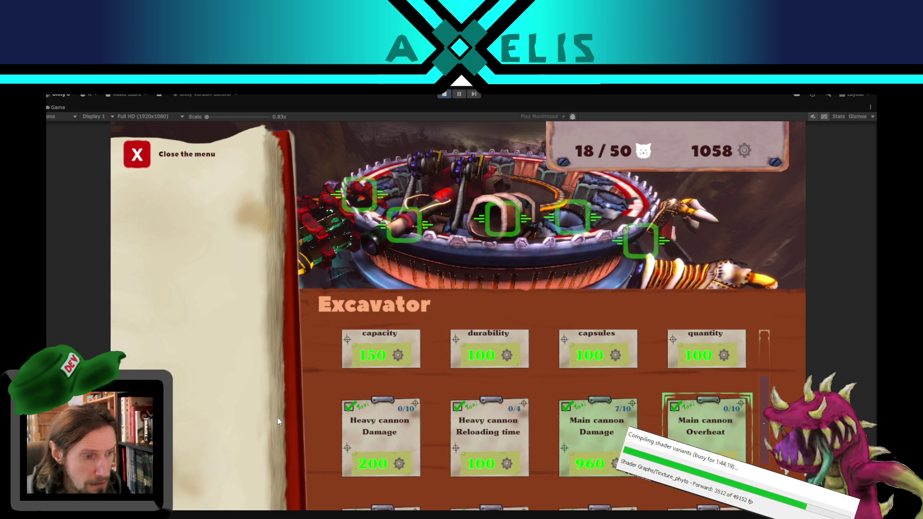
key(Down)
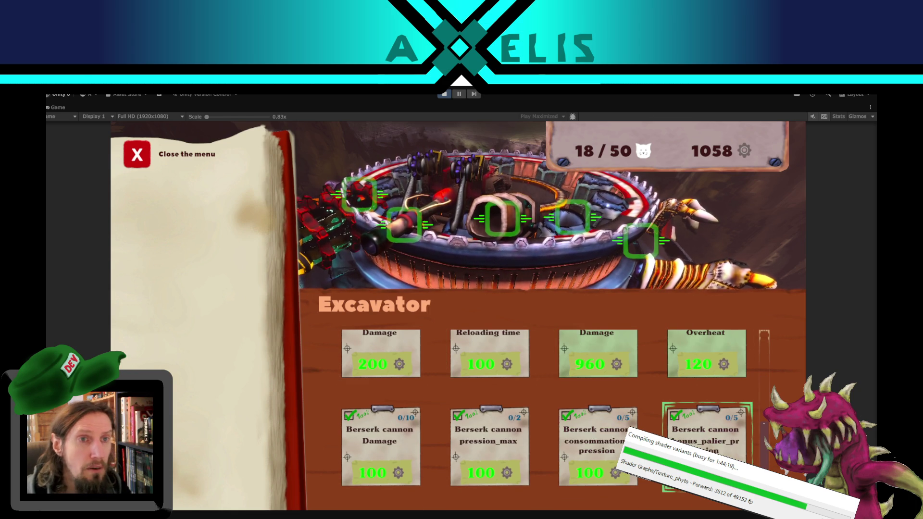
click(444, 94)
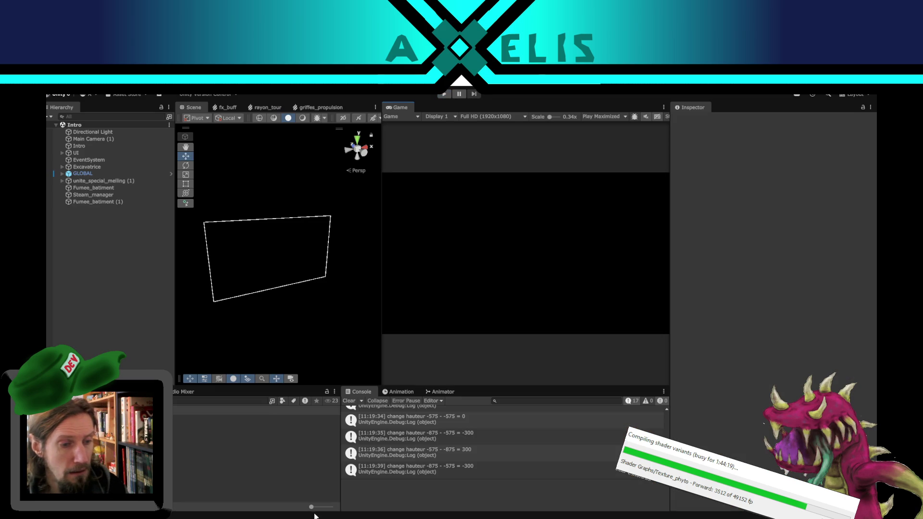
Inspect hauteur_change in Auto_scroll's scroll statement in VS Code, then return to Unity.
key(alt+Tab)
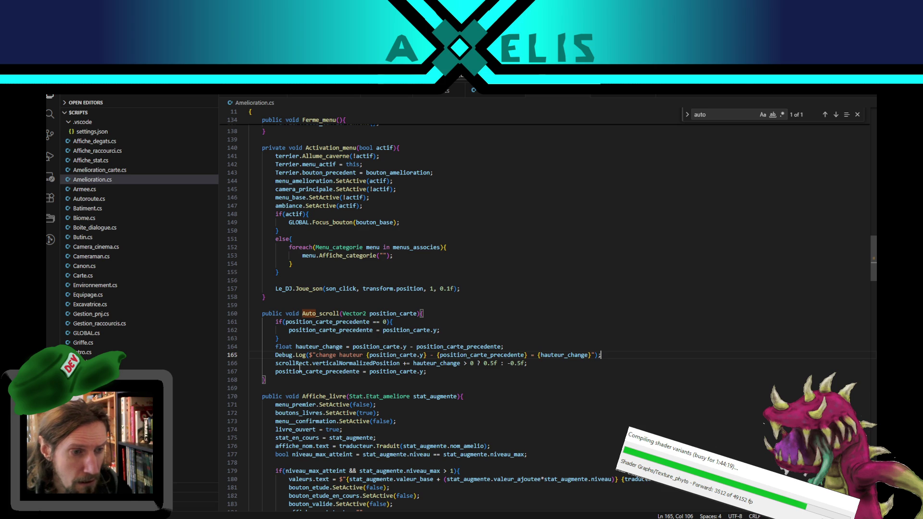
click(411, 363)
double_click(436, 363)
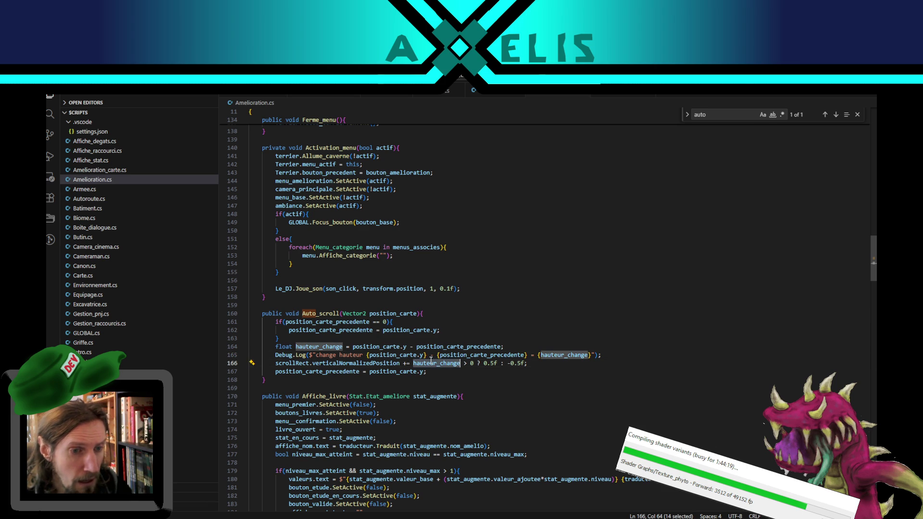
mouse_move(475, 516)
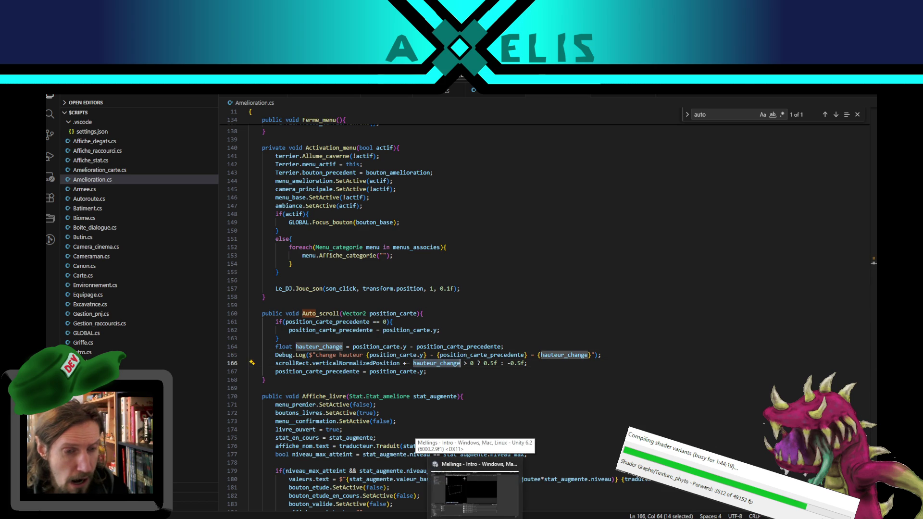
click(475, 490)
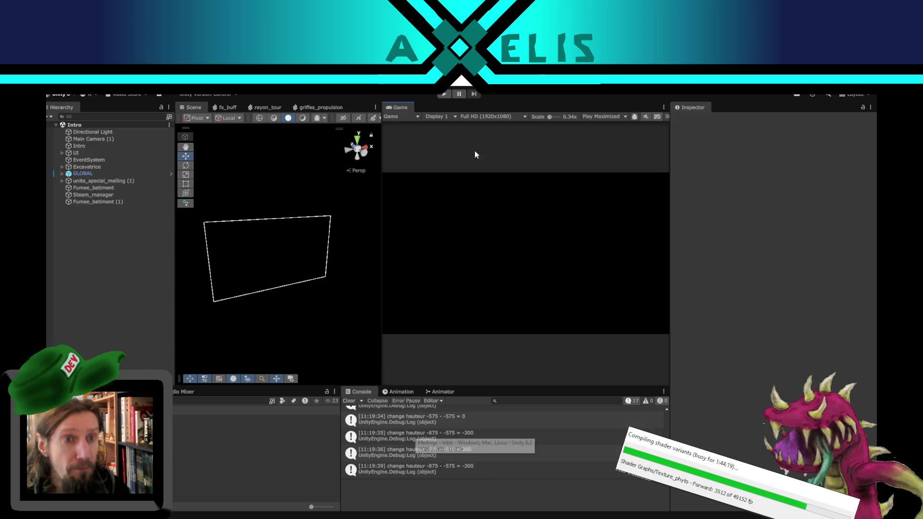
Clear the old console log messages and switch back to Amelioration.cs.
click(348, 402)
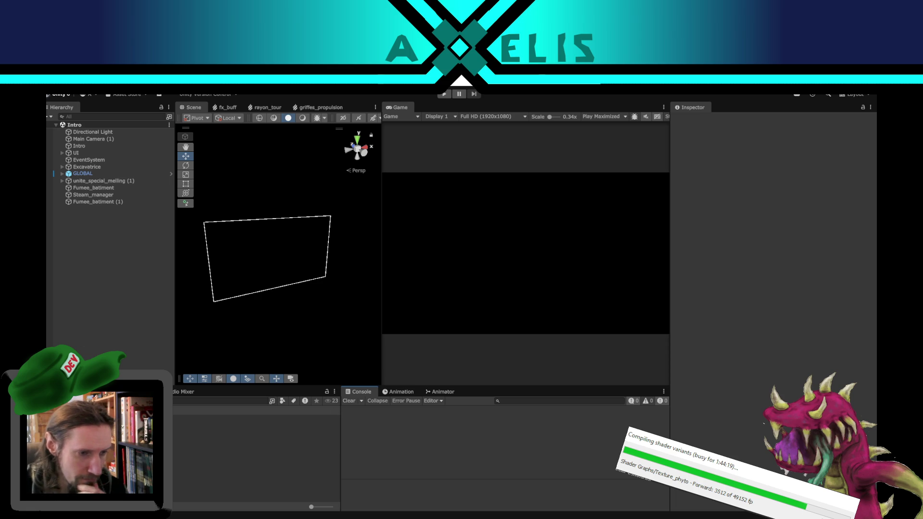
key(alt+Tab)
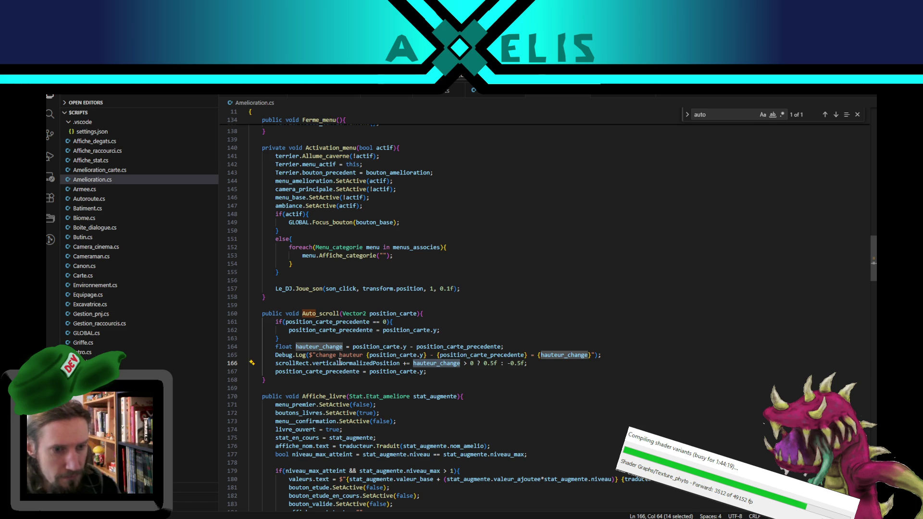
Review hauteur_change and position_carte uses, then insert a blank line 166 after Debug.Log.
click(498, 364)
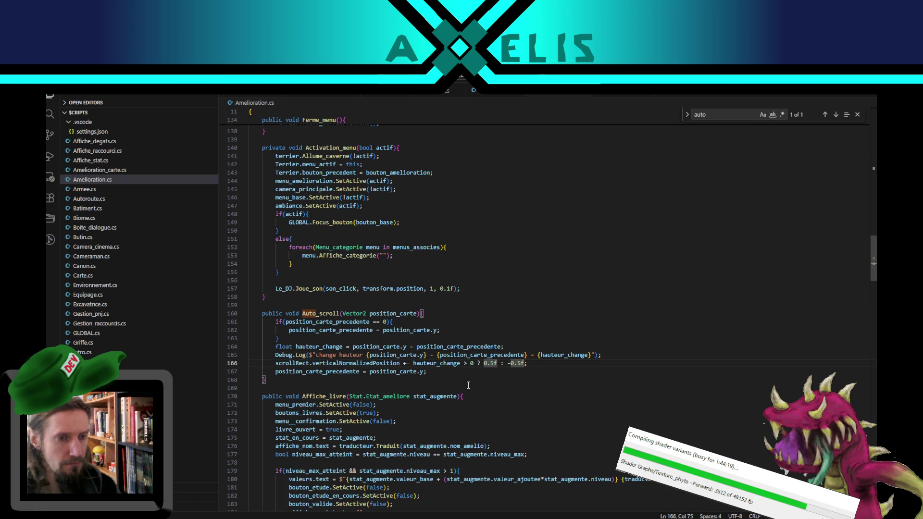
click(542, 363)
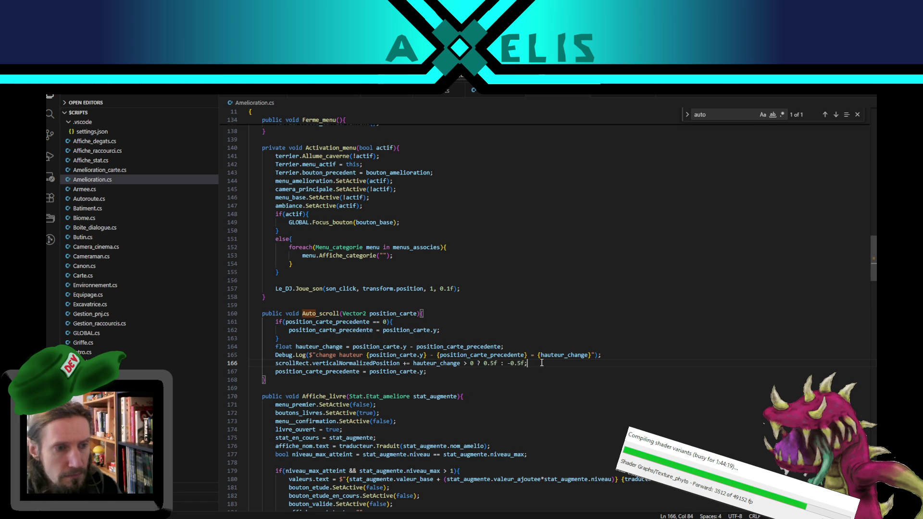
double_click(430, 363)
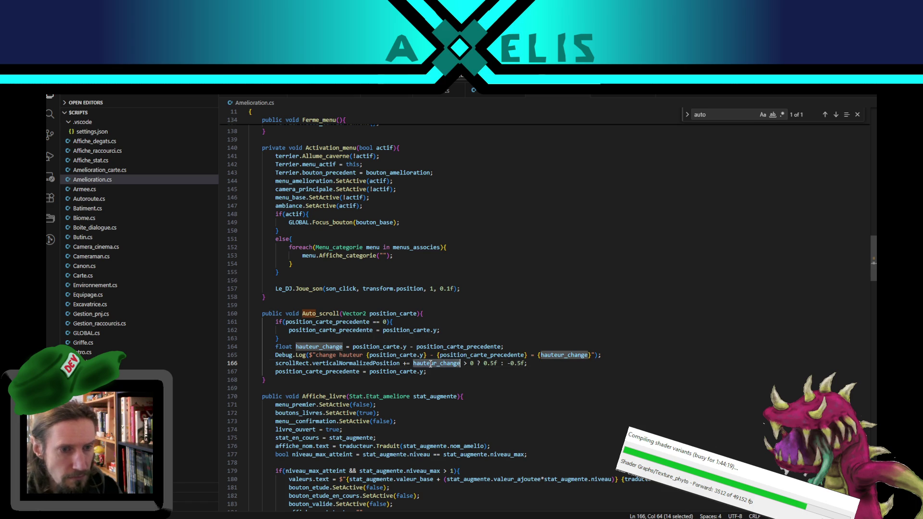
double_click(373, 355)
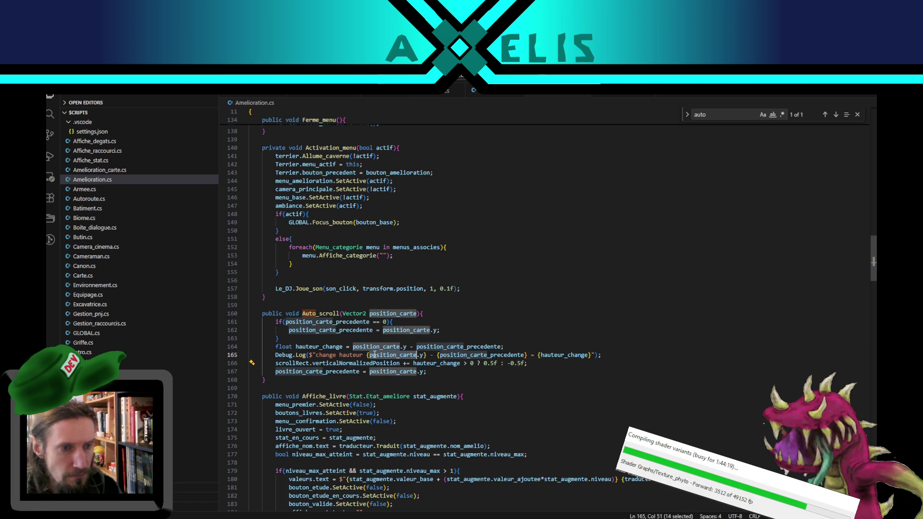
double_click(315, 345)
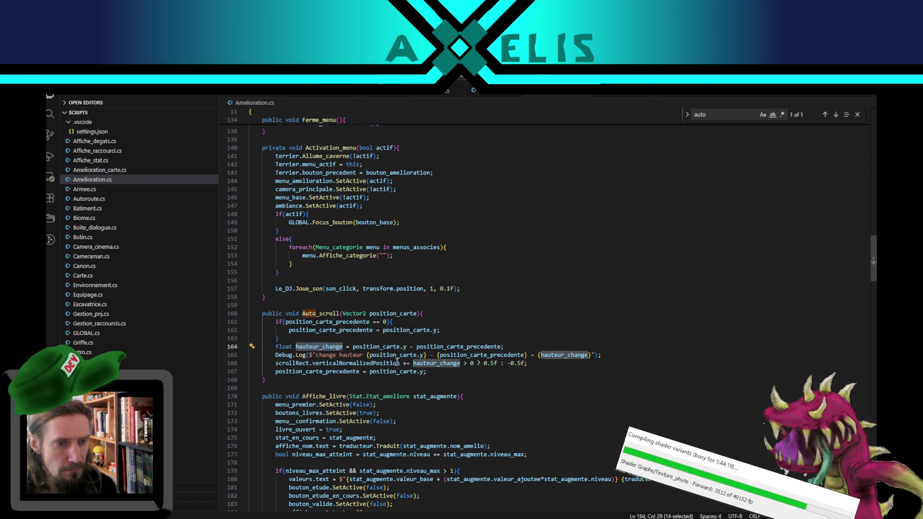
click(531, 364)
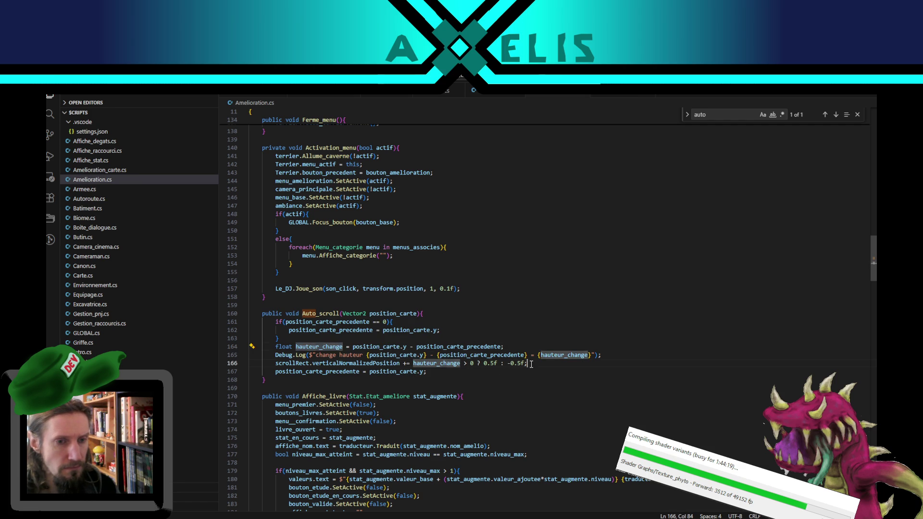
double_click(453, 365)
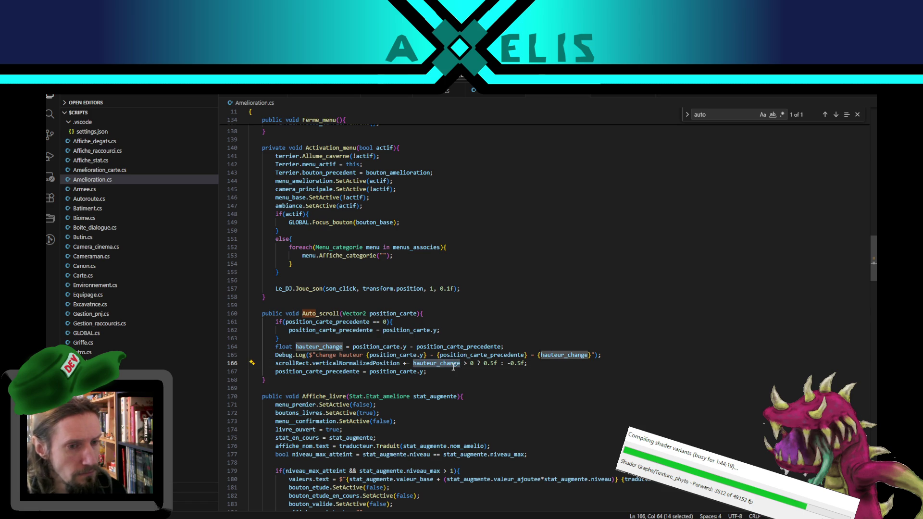
click(612, 356)
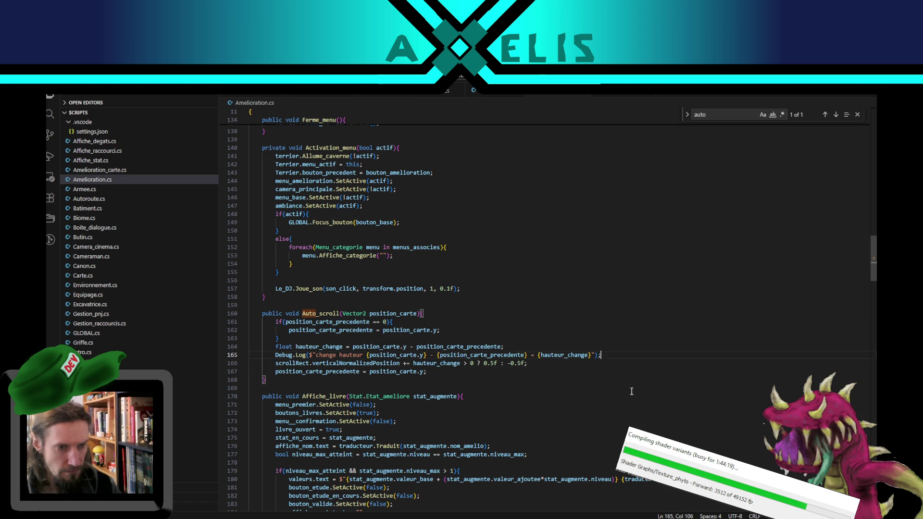
key(Return)
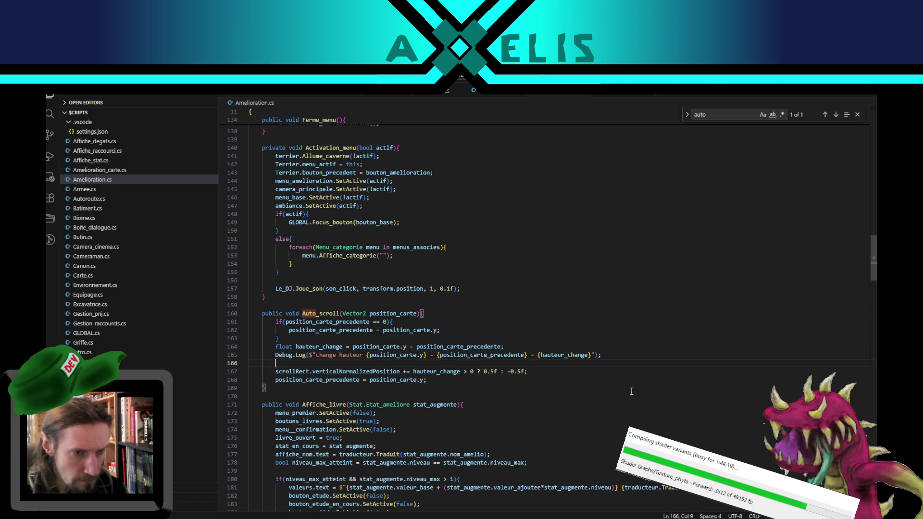
Type if(hauteur_change != 0.0f){ and move the scrollRect line inside the block.
text(if(haute)
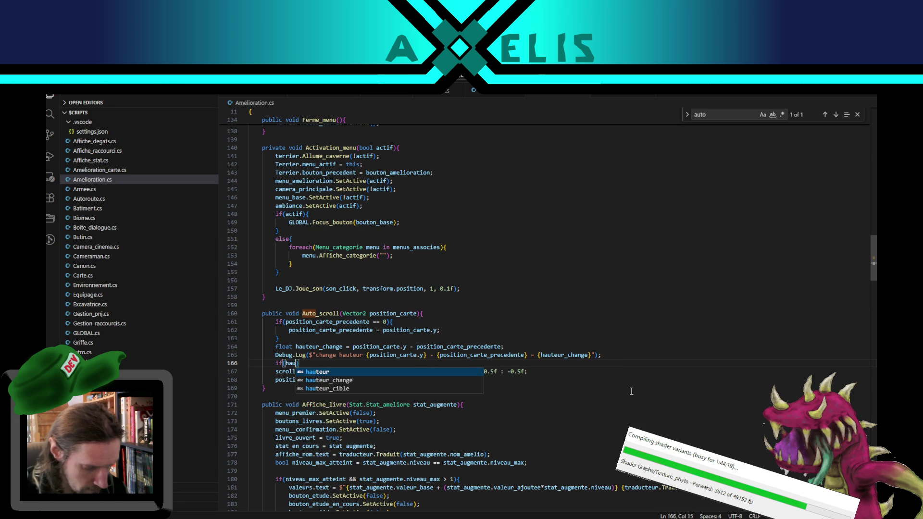
key(Down)
key(Return)
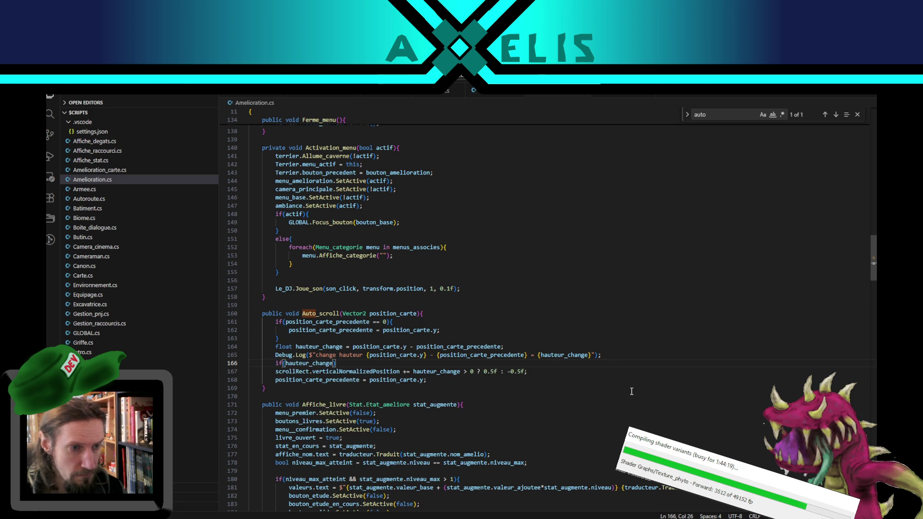
text(!= )
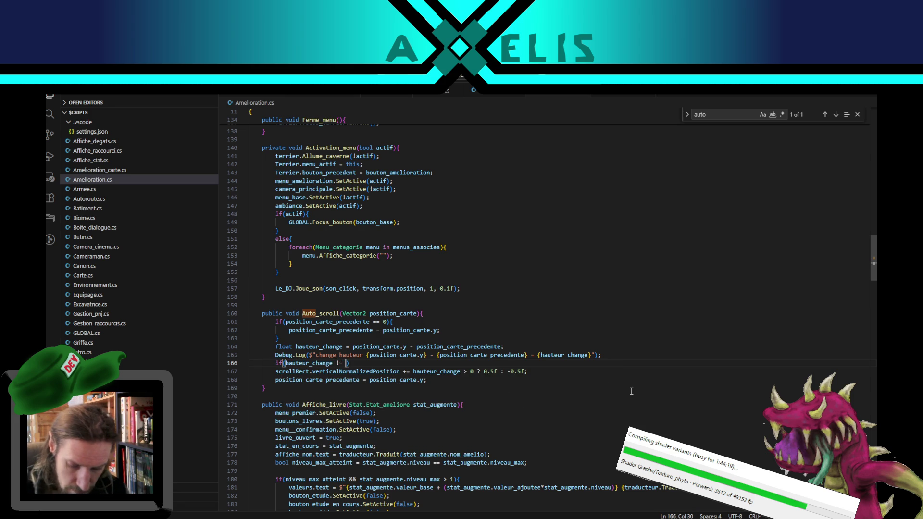
text(0.0f)
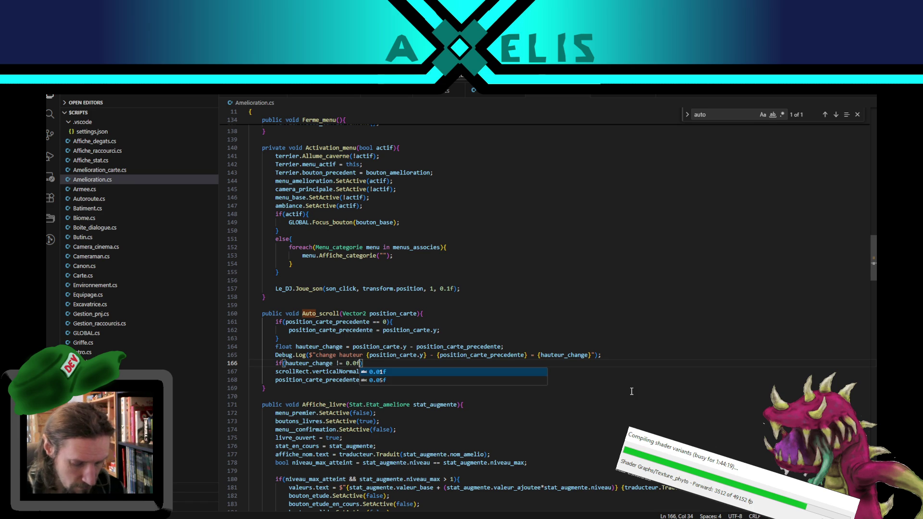
text(){)
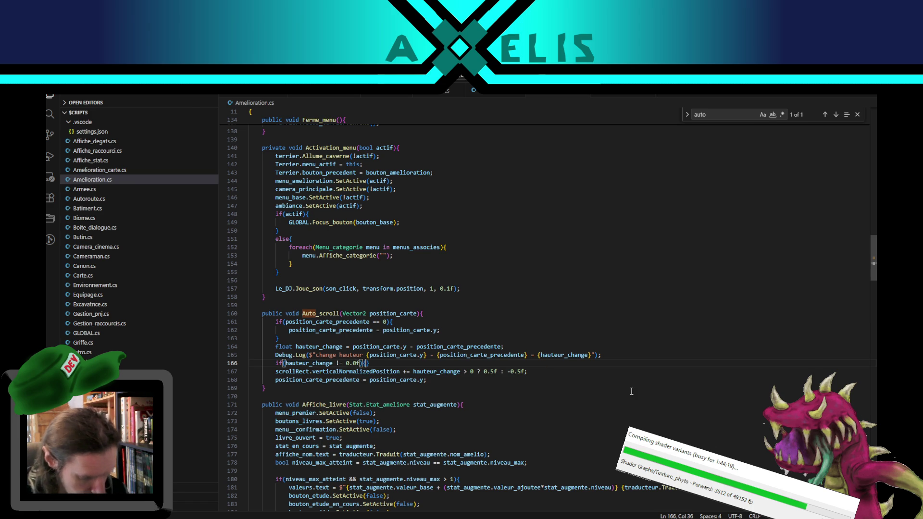
key(Return)
key(Tab)
key(Down)
key(Down)
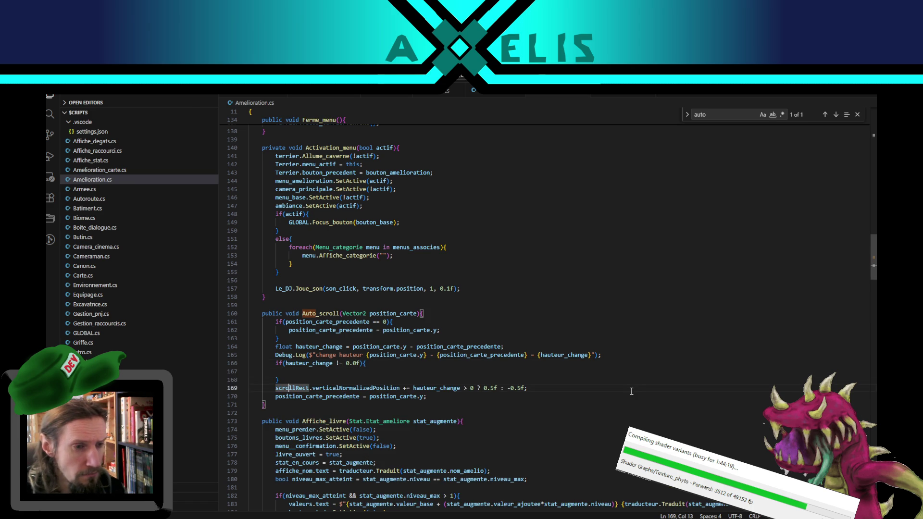
key(alt+Up)
key(alt+Up)
key(End)
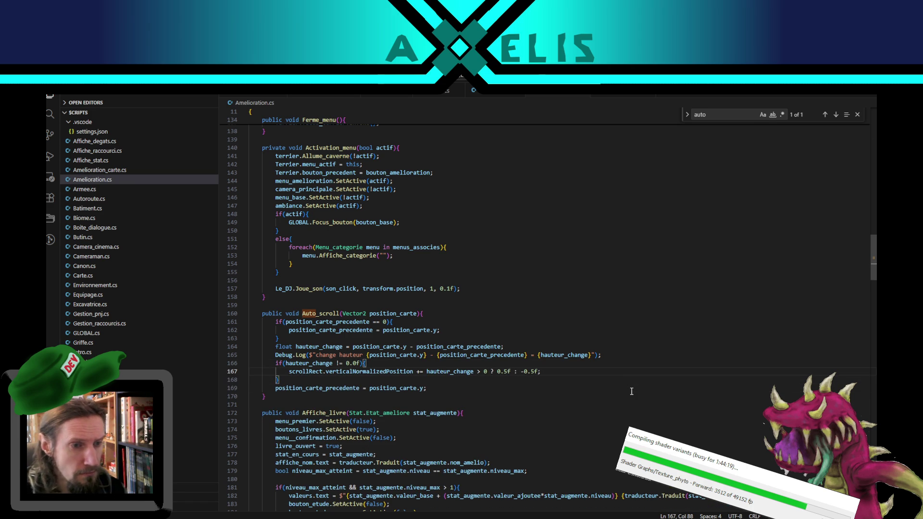
key(Down)
key(Up)
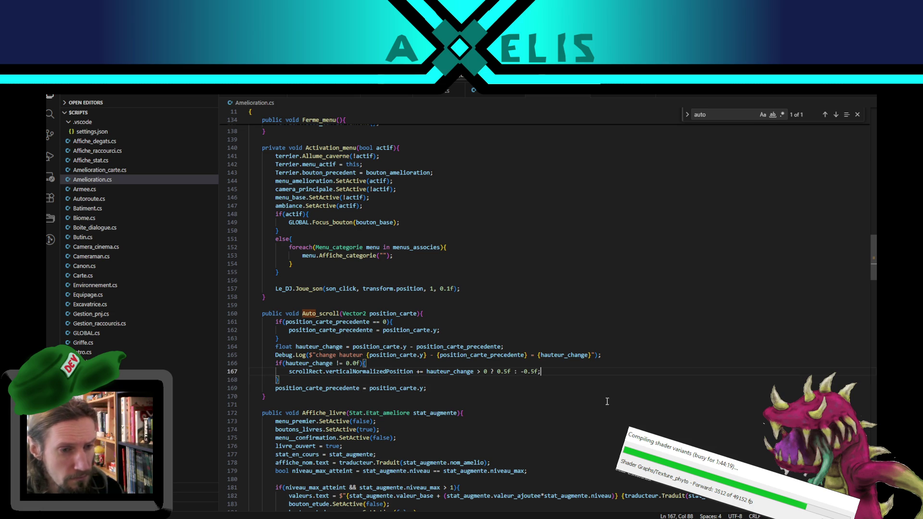
Review the Auto_scroll code around the new hauteur_change check.
double_click(305, 363)
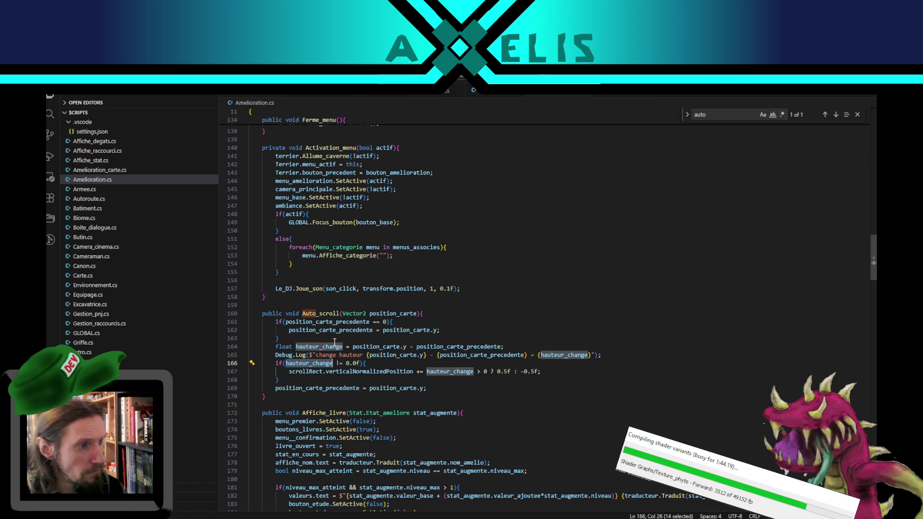
click(373, 365)
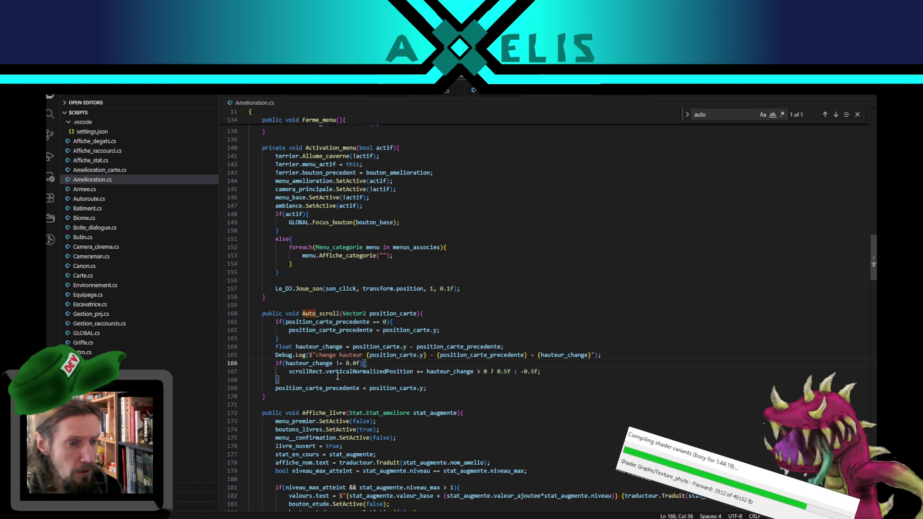
drag(338, 378, 334, 289)
click(554, 373)
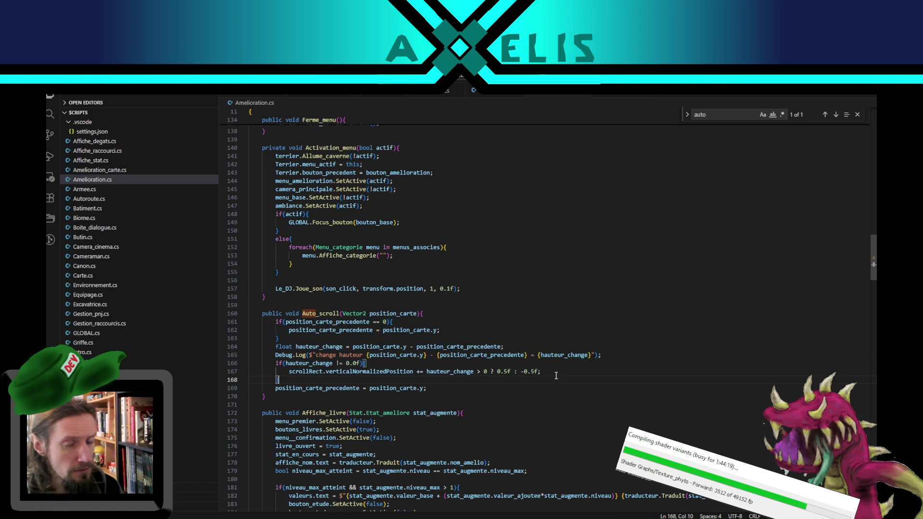
click(391, 363)
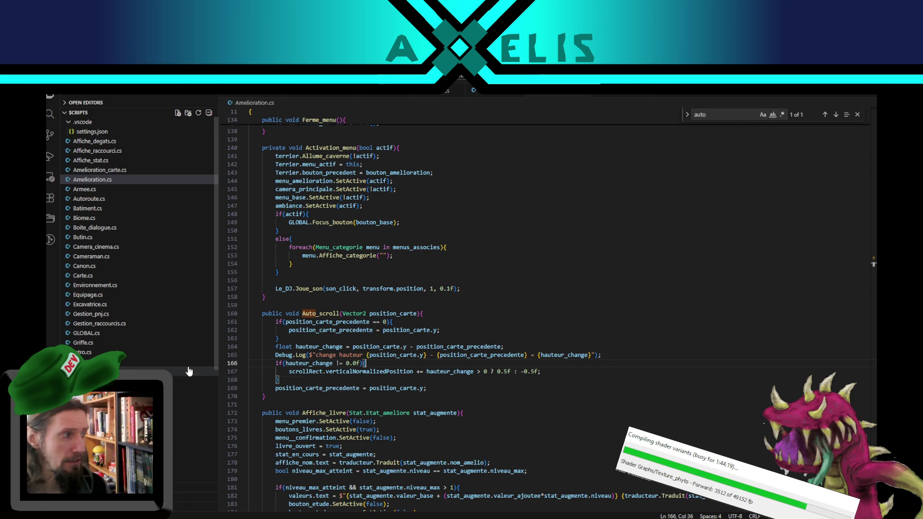
click(608, 355)
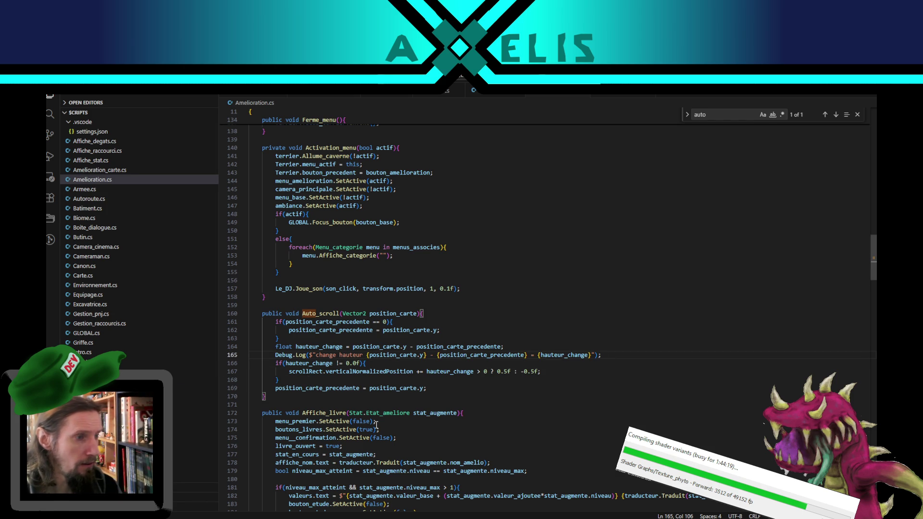
click(377, 364)
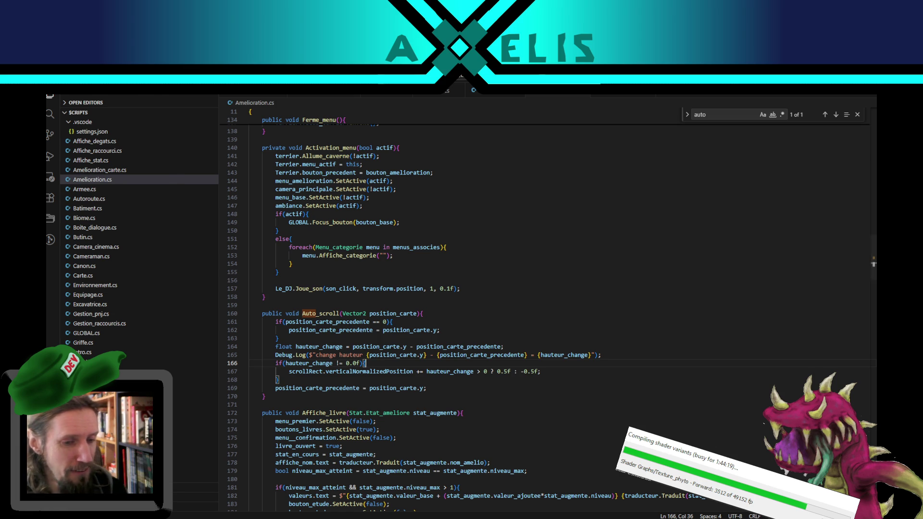
Switch from Visual Studio Code to the Unity Editor with the game running on the base overview.
key(alt+Tab)
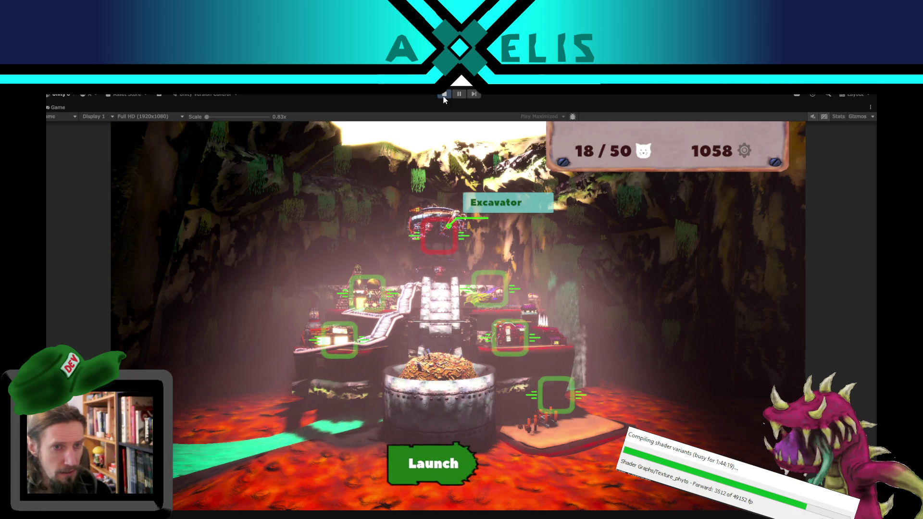
Open the Excavator upgrade menu and arrow through durability, Heavy cannon and Berserk cannon cards.
key(Return)
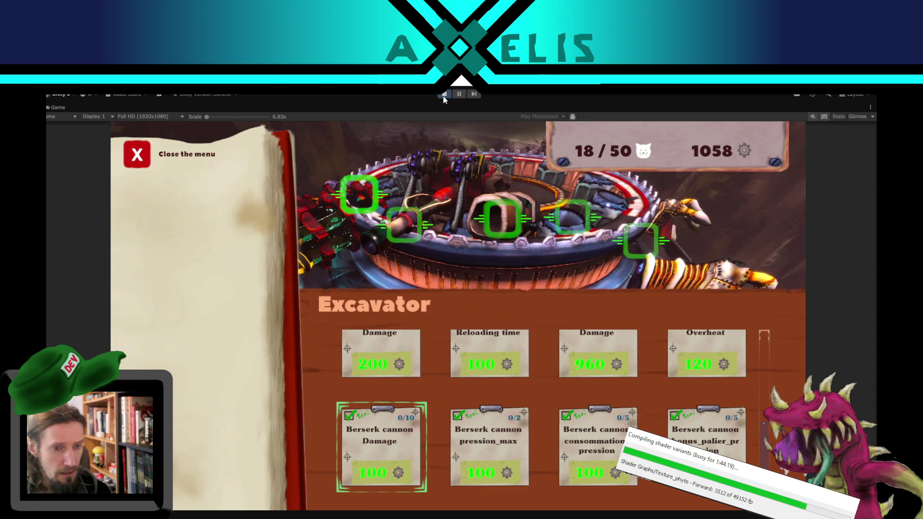
key(Right)
key(Right)
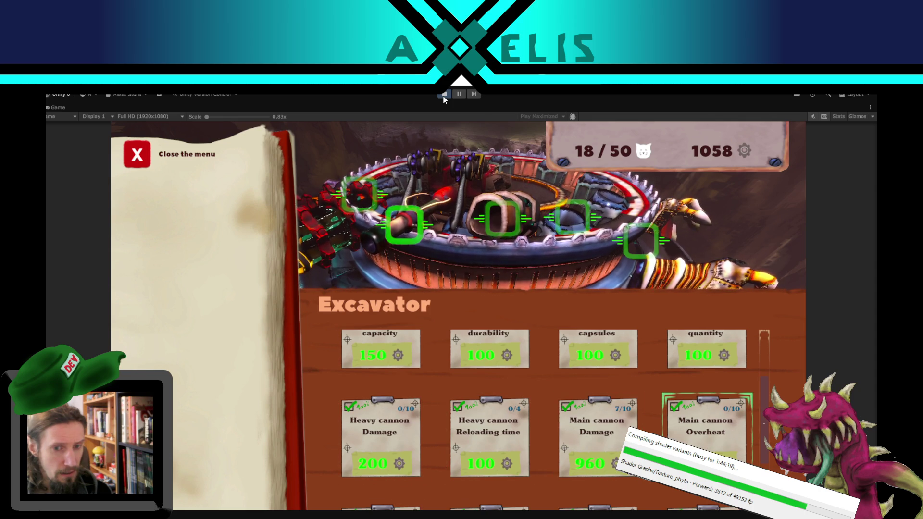
key(Up)
key(Left)
key(Left)
Scroll the cards back up to Rescue capsules, close the menu, and exit play mode.
key(Left)
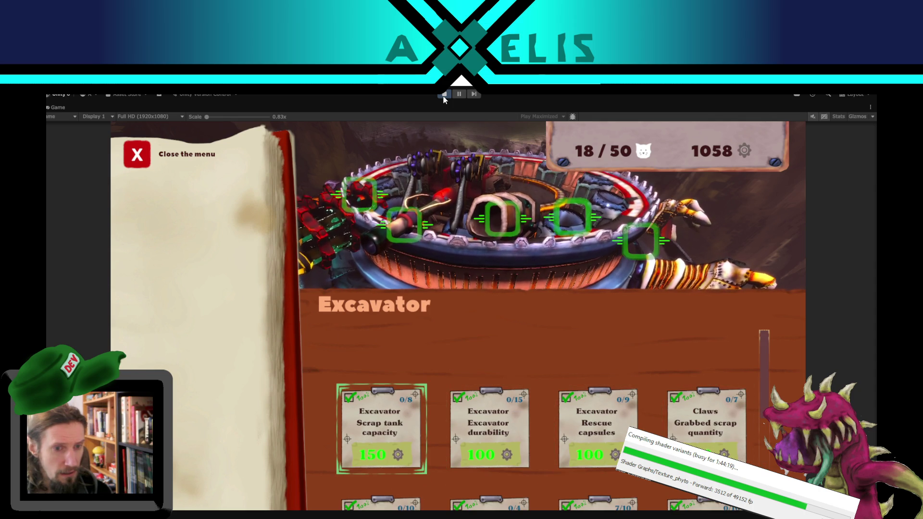
key(Down)
key(Right)
key(Right)
key(Right)
key(Down)
key(Up)
key(Down)
key(Left)
key(Left)
key(Left)
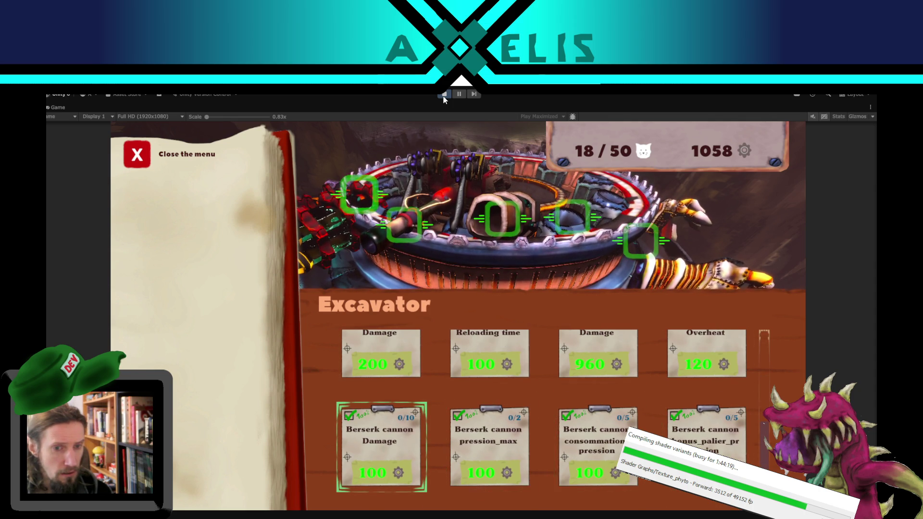
key(Up)
key(Up)
key(Right)
key(Right)
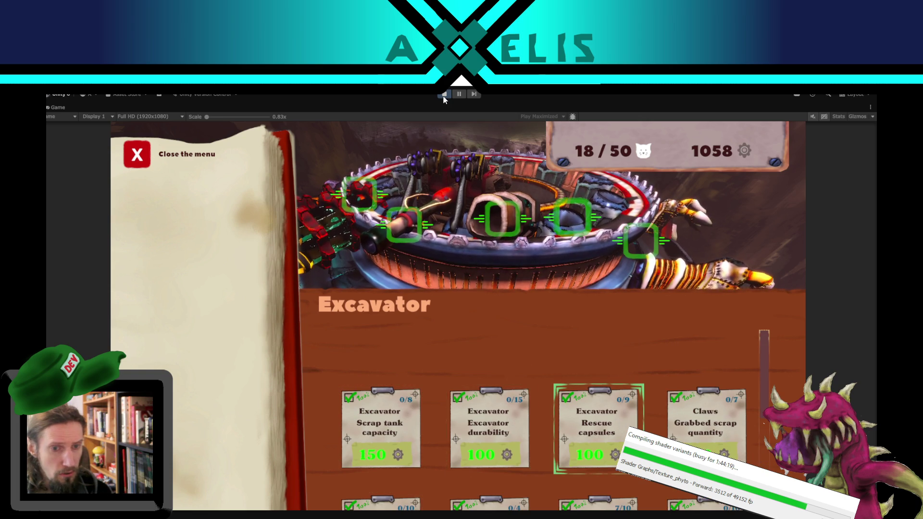
key(Down)
key(Down)
key(Left)
key(Up)
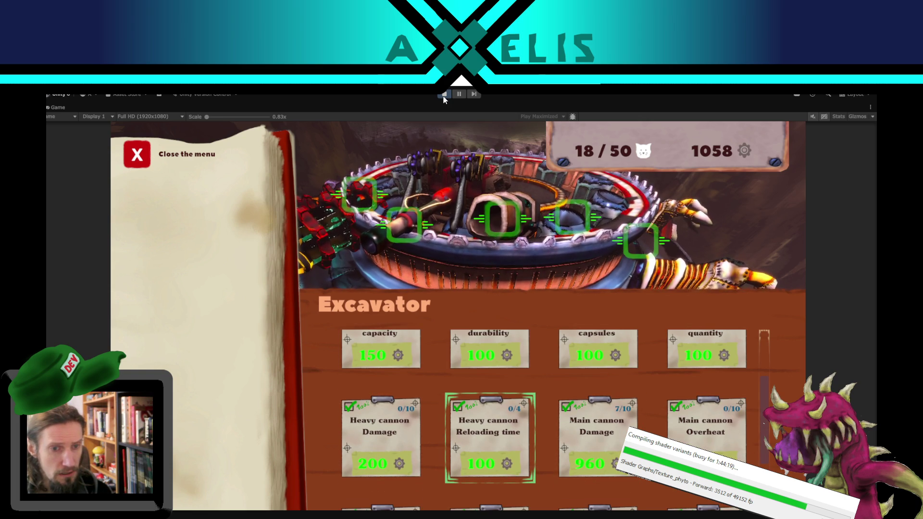
key(Left)
key(Up)
key(Up)
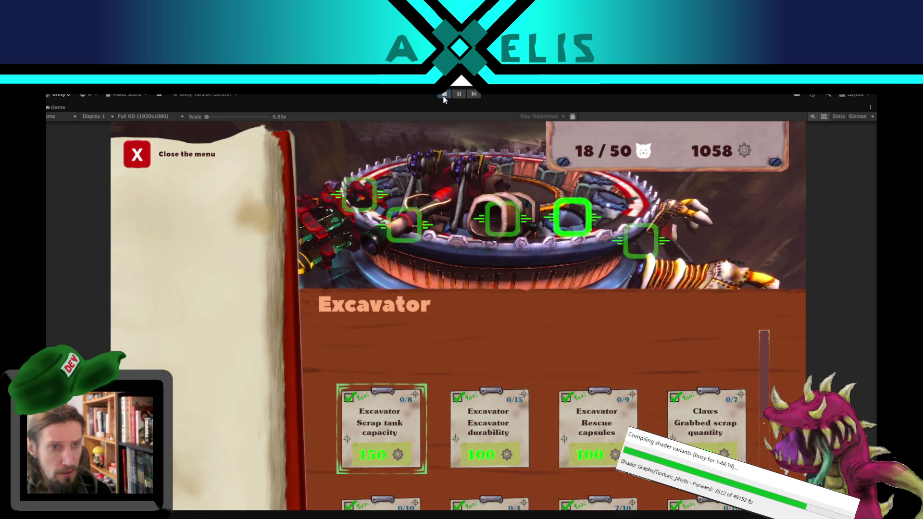
key(Right)
key(Right)
key(Escape)
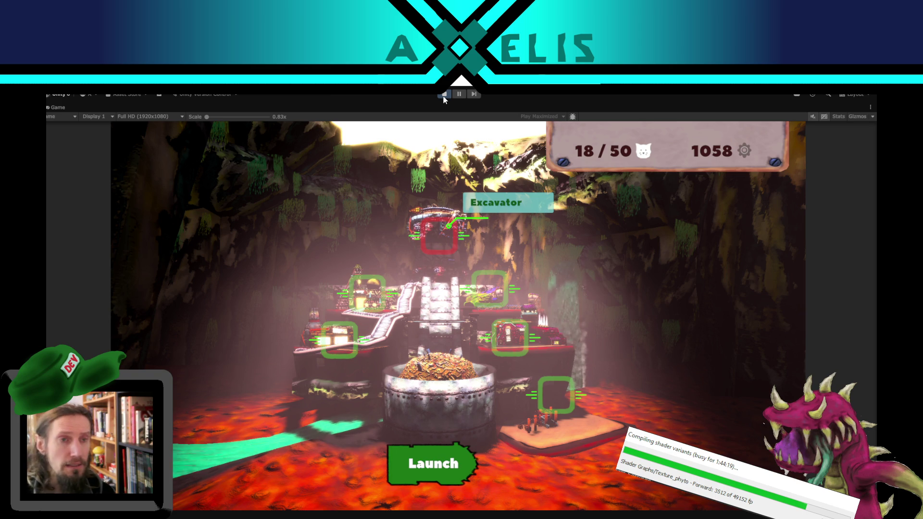
click(444, 94)
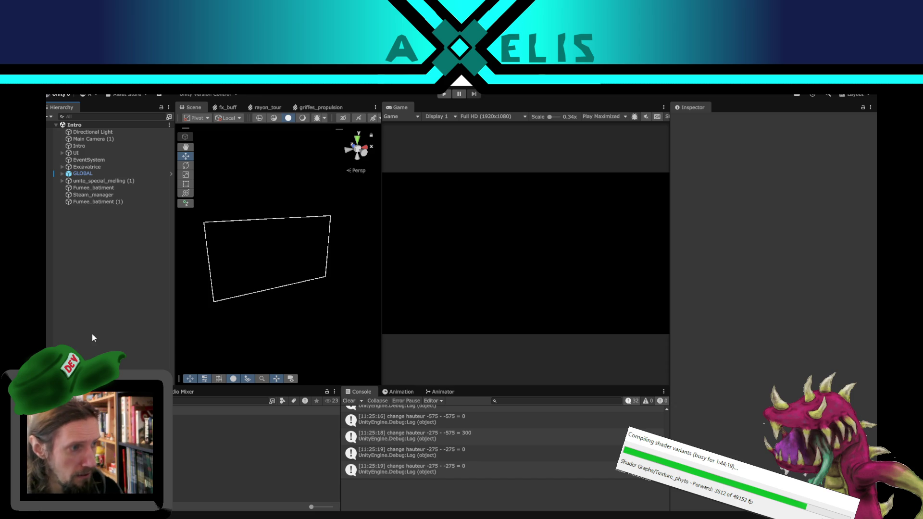
Switch the Game view from Play Maximized to Play Focused and start the game.
click(605, 120)
click(608, 124)
click(445, 94)
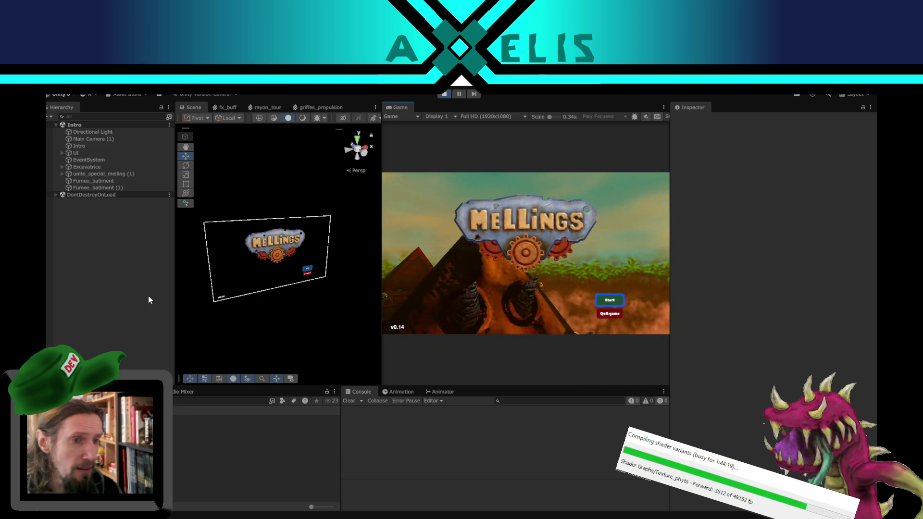
Review the Transition object's components in the Inspector, deselect it, and stop play mode.
click(213, 304)
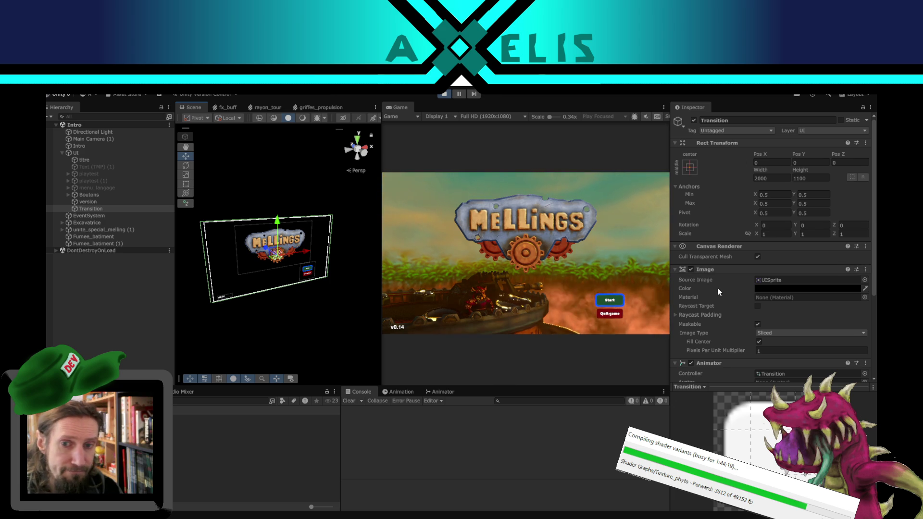
scroll(718, 287, down, 5)
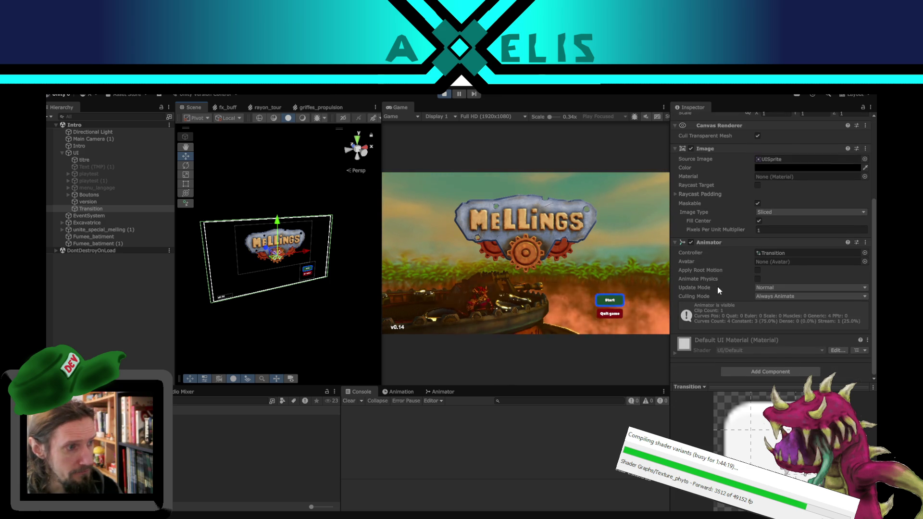
scroll(717, 287, up, 5)
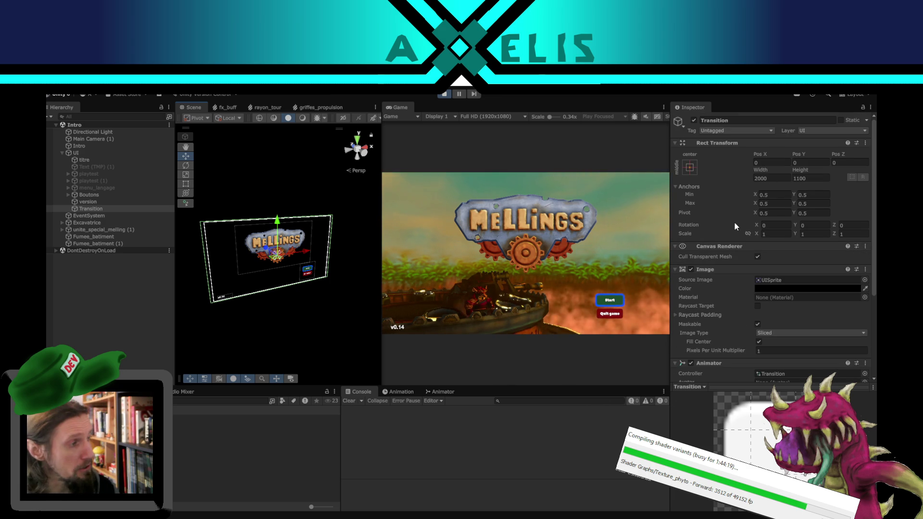
scroll(734, 223, down, 4)
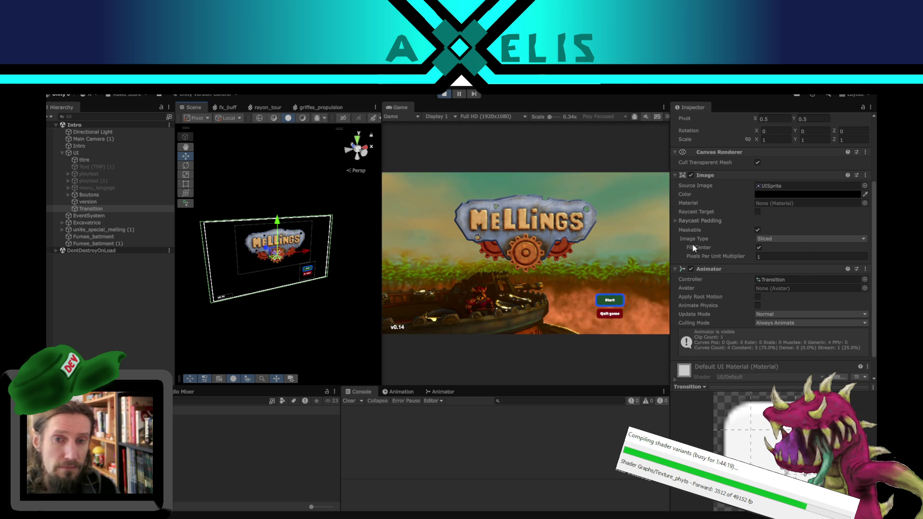
scroll(725, 331, up, 4)
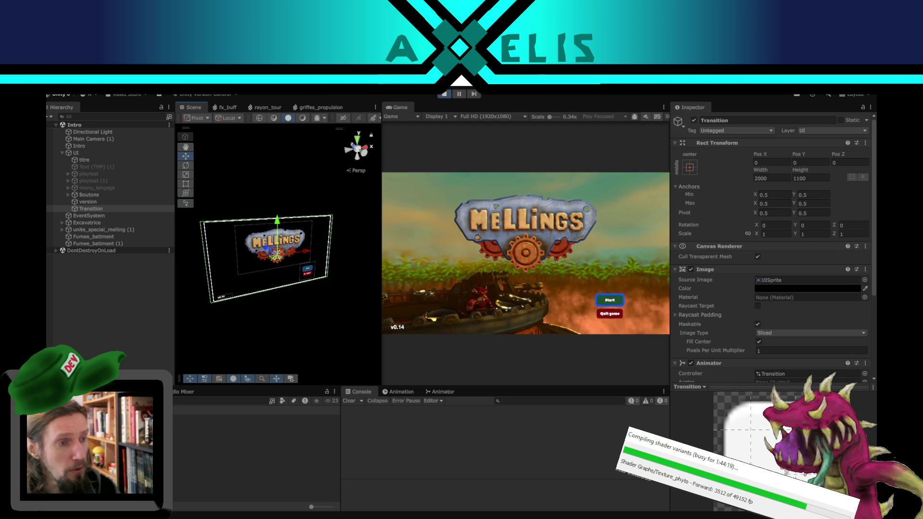
click(103, 311)
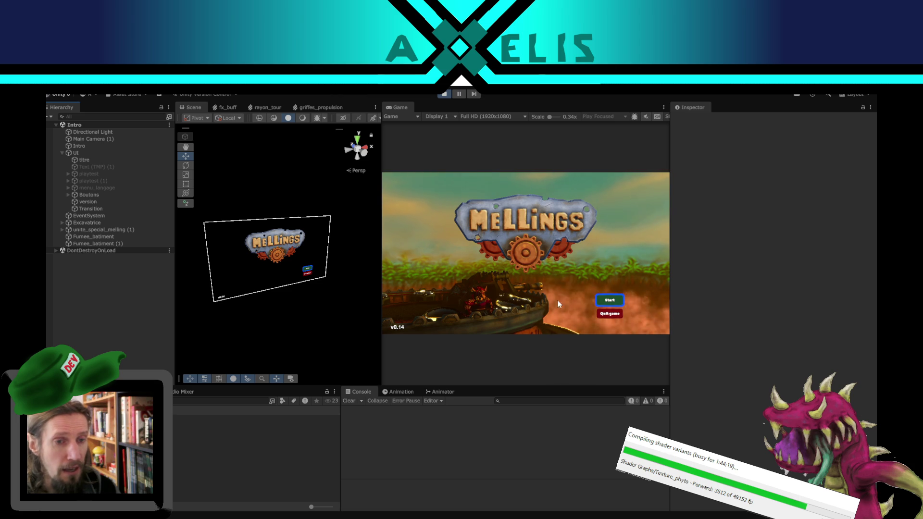
click(444, 94)
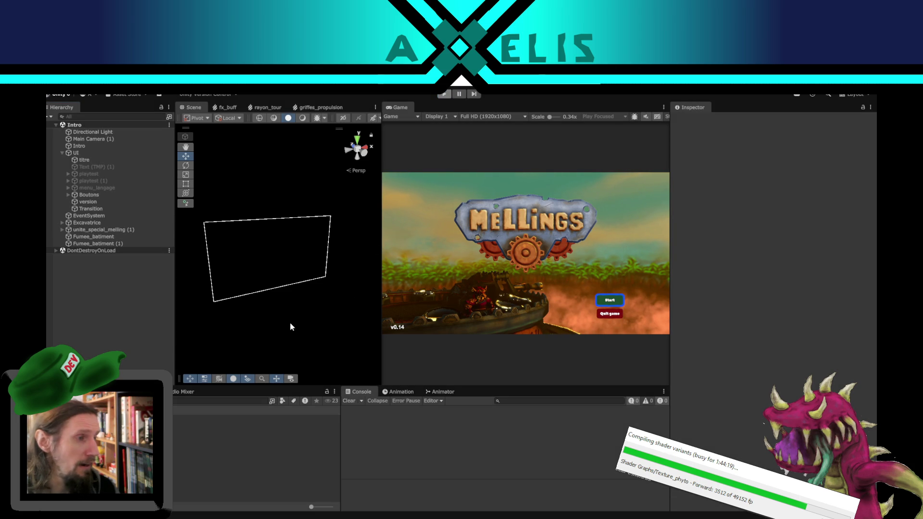